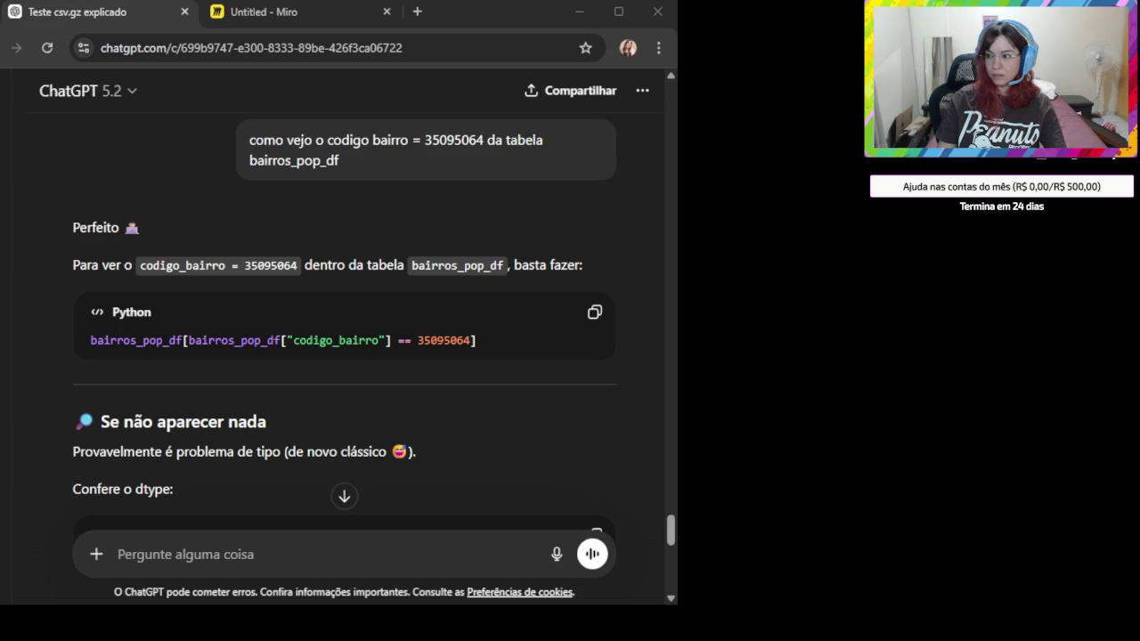
- Paste the bairros_pop_df lookup screenshot (Centro, Campinas, 35095064) below the density table and nudge it right
{"action": "left_click", "coordinate": [285, 11]}
{"action": "scroll", "coordinate": [477, 514], "scroll_direction": "down", "scroll_amount": 1}
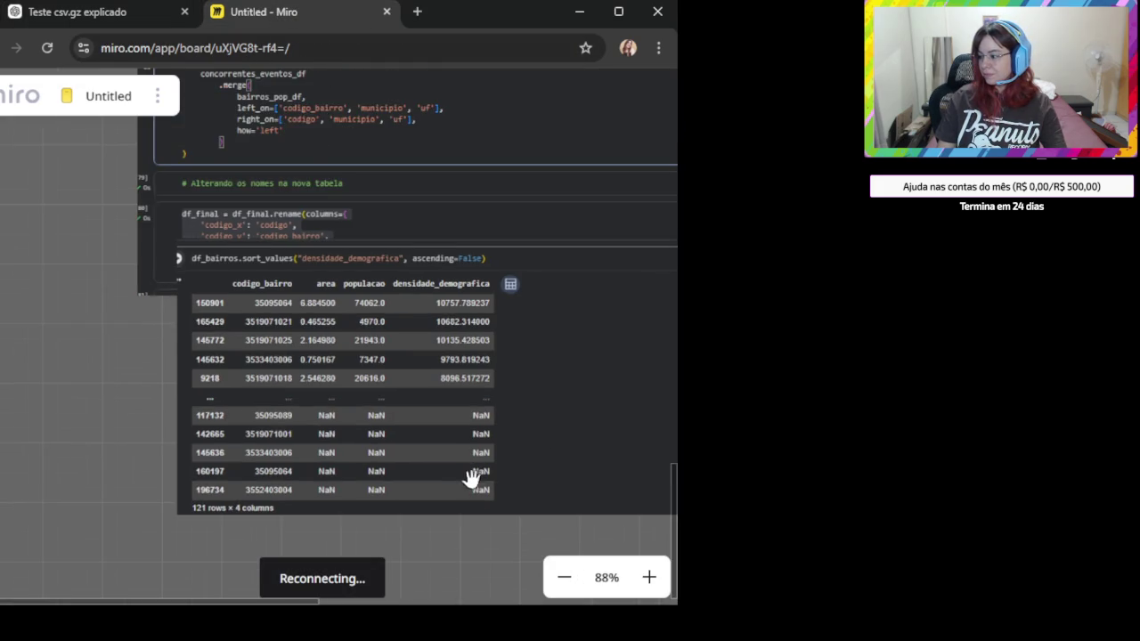
{"action": "left_click_drag", "start_coordinate": [473, 478], "coordinate": [410, 229]}
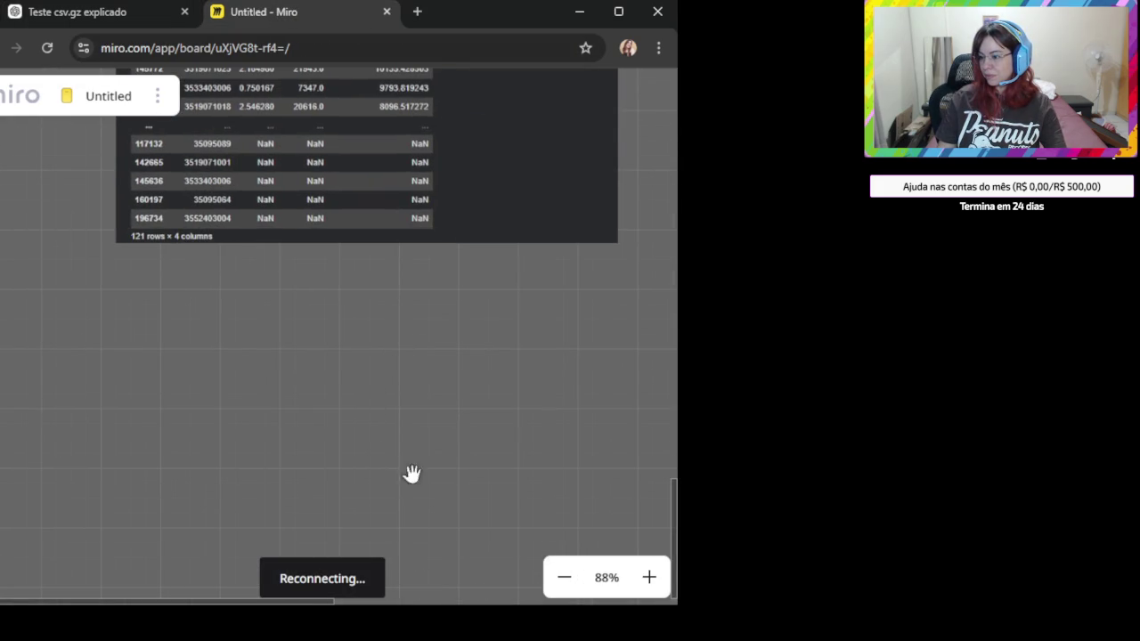
{"action": "scroll", "coordinate": [316, 421], "scroll_direction": "down", "scroll_amount": 1}
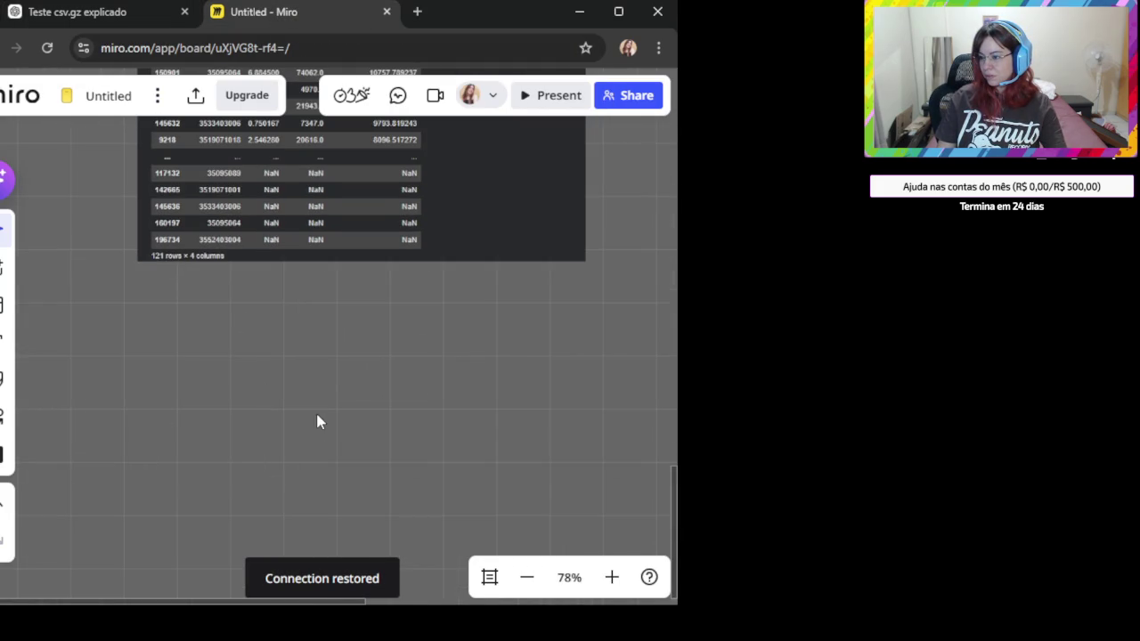
{"action": "scroll", "coordinate": [289, 363], "scroll_direction": "down", "scroll_amount": 1}
{"action": "key", "text": "ctrl+v"}
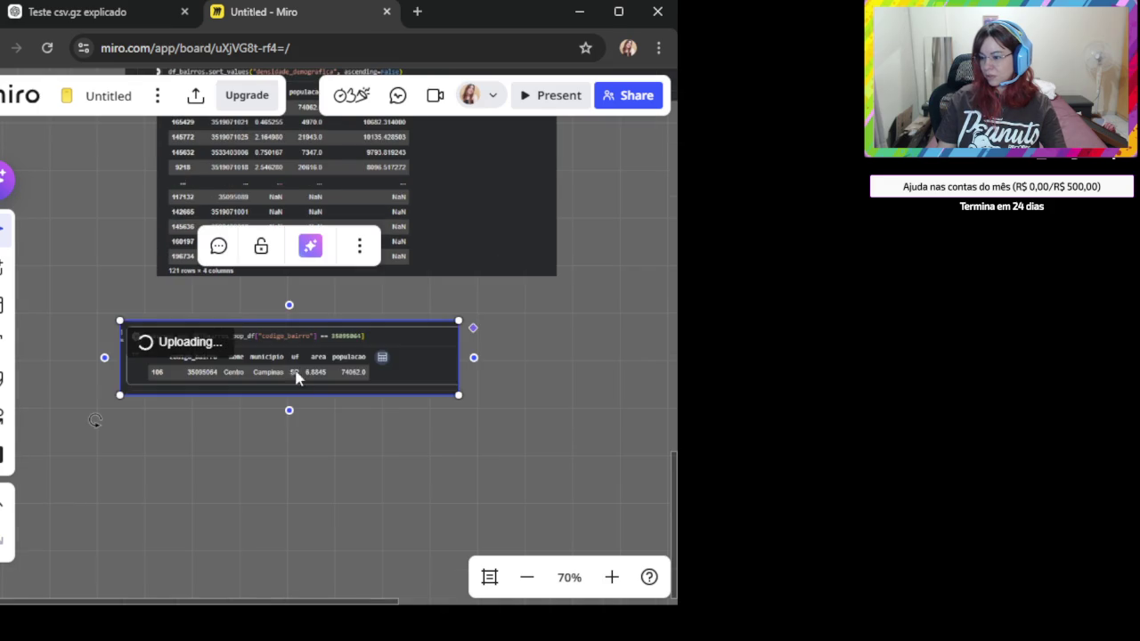
{"action": "scroll", "coordinate": [275, 402], "scroll_direction": "up", "scroll_amount": 1}
{"action": "scroll", "coordinate": [249, 420], "scroll_direction": "up", "scroll_amount": 1}
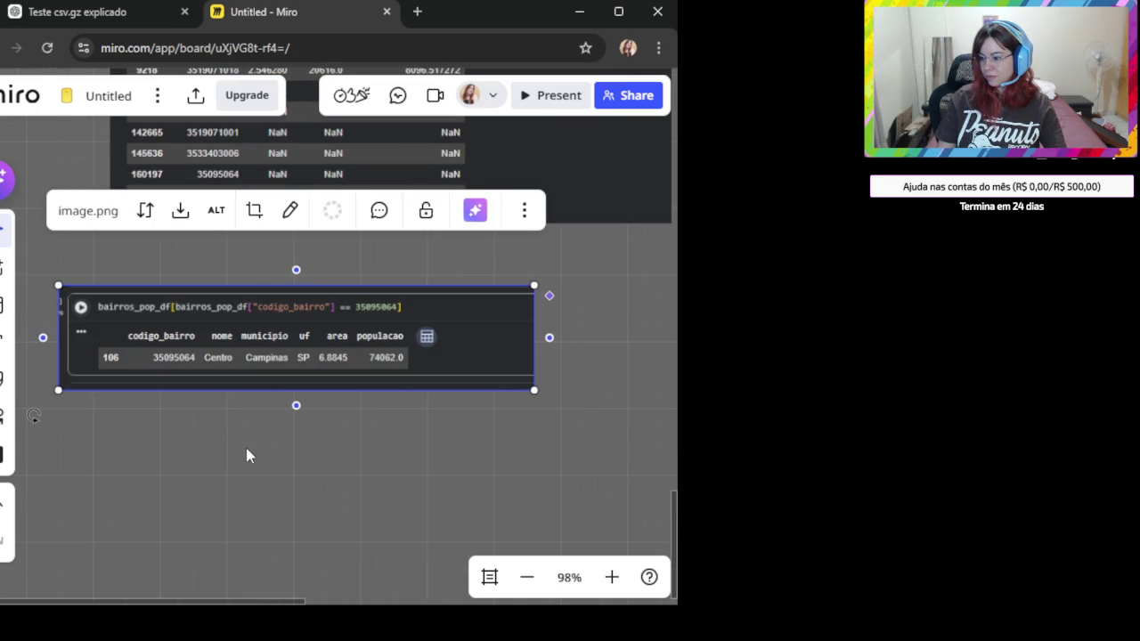
{"action": "left_click", "coordinate": [246, 450]}
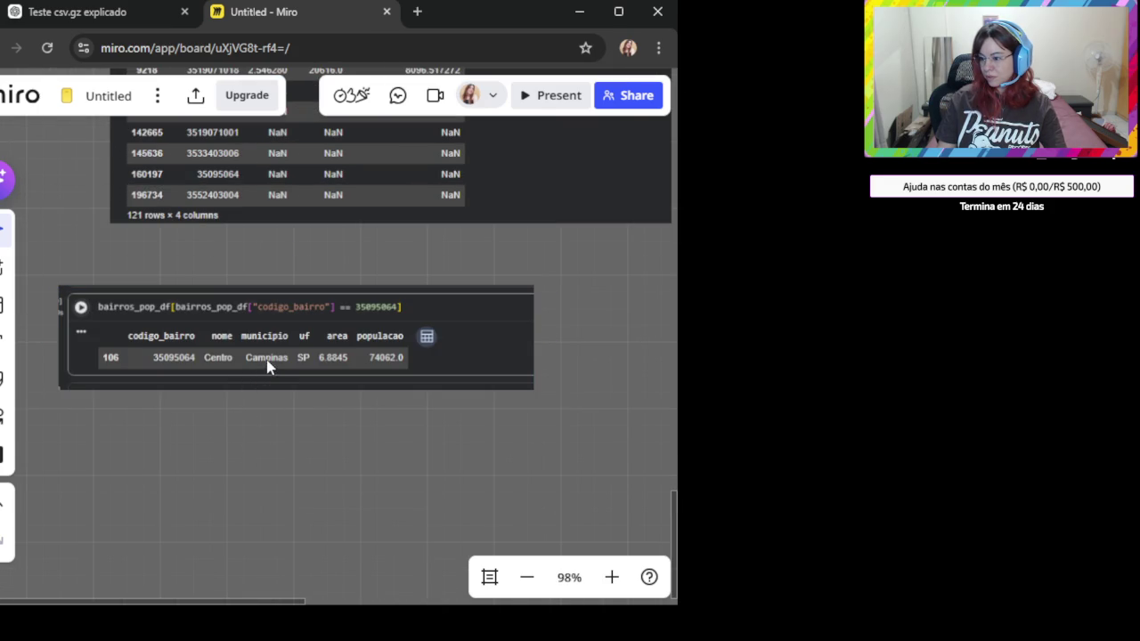
{"action": "left_click_drag", "start_coordinate": [267, 365], "coordinate": [307, 370]}
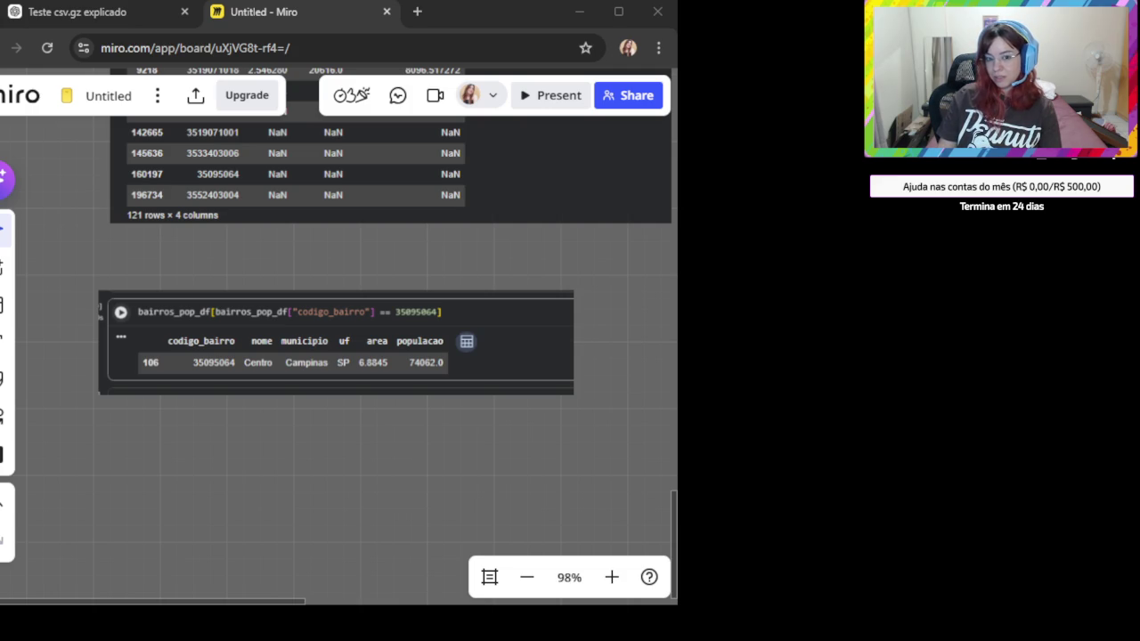
{"action": "left_click", "coordinate": [303, 404]}
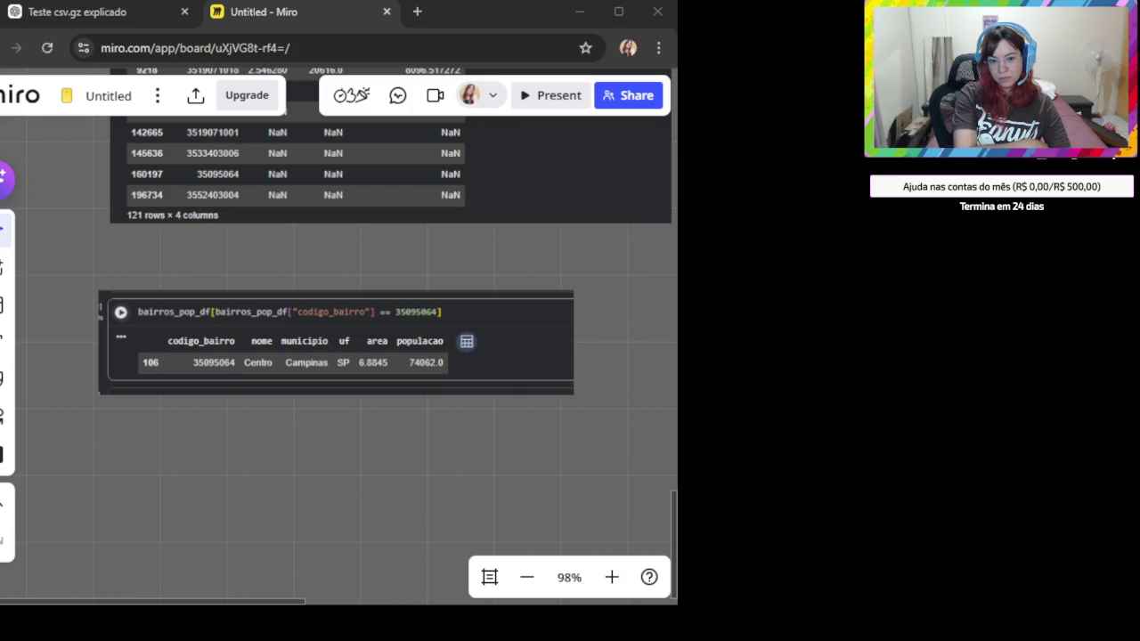
- Bring the table diagram into view and select the bairros_pop_df column list
{"action": "scroll", "coordinate": [383, 243], "scroll_direction": "down", "scroll_amount": 1}
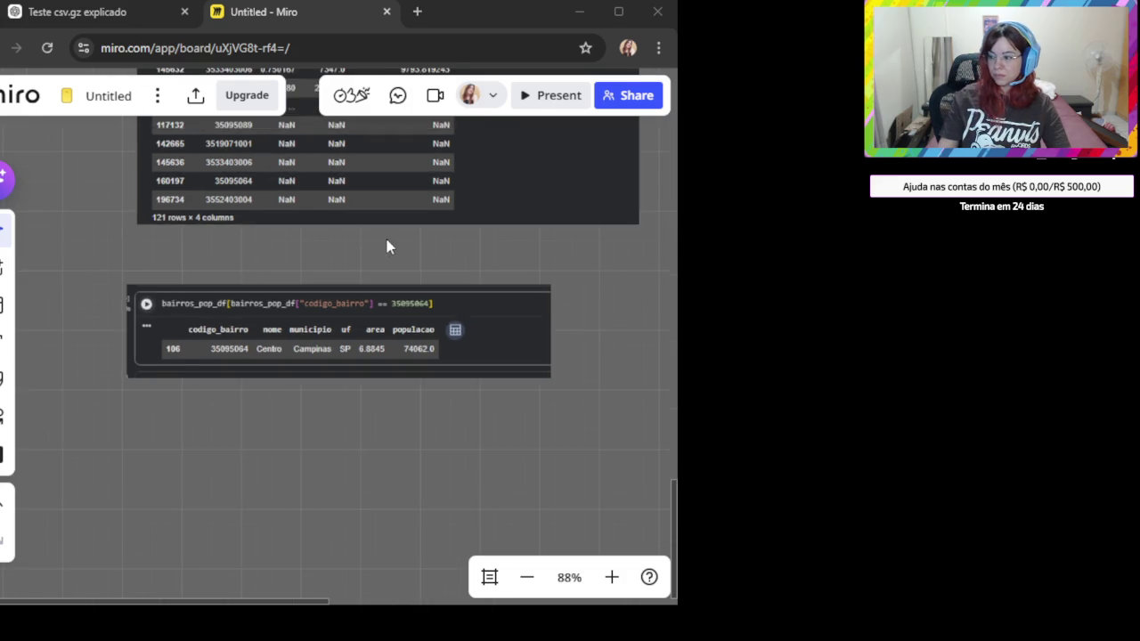
{"action": "scroll", "coordinate": [384, 235], "scroll_direction": "down", "scroll_amount": 1}
{"action": "scroll", "coordinate": [200, 424], "scroll_direction": "up", "scroll_amount": 5}
{"action": "scroll", "coordinate": [231, 401], "scroll_direction": "up", "scroll_amount": 5}
{"action": "scroll", "coordinate": [267, 365], "scroll_direction": "up", "scroll_amount": 5}
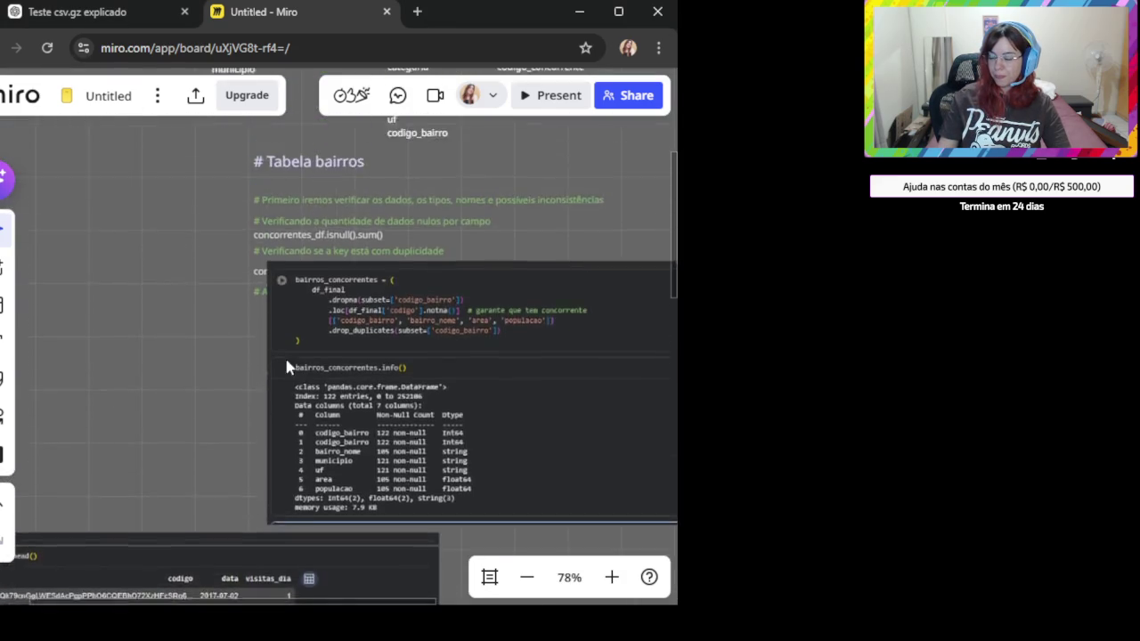
{"action": "scroll", "coordinate": [276, 410], "scroll_direction": "up", "scroll_amount": 5}
{"action": "scroll", "coordinate": [294, 481], "scroll_direction": "up", "scroll_amount": 1}
{"action": "scroll", "coordinate": [311, 514], "scroll_direction": "up", "scroll_amount": 1}
{"action": "scroll", "coordinate": [315, 514], "scroll_direction": "up", "scroll_amount": 2}
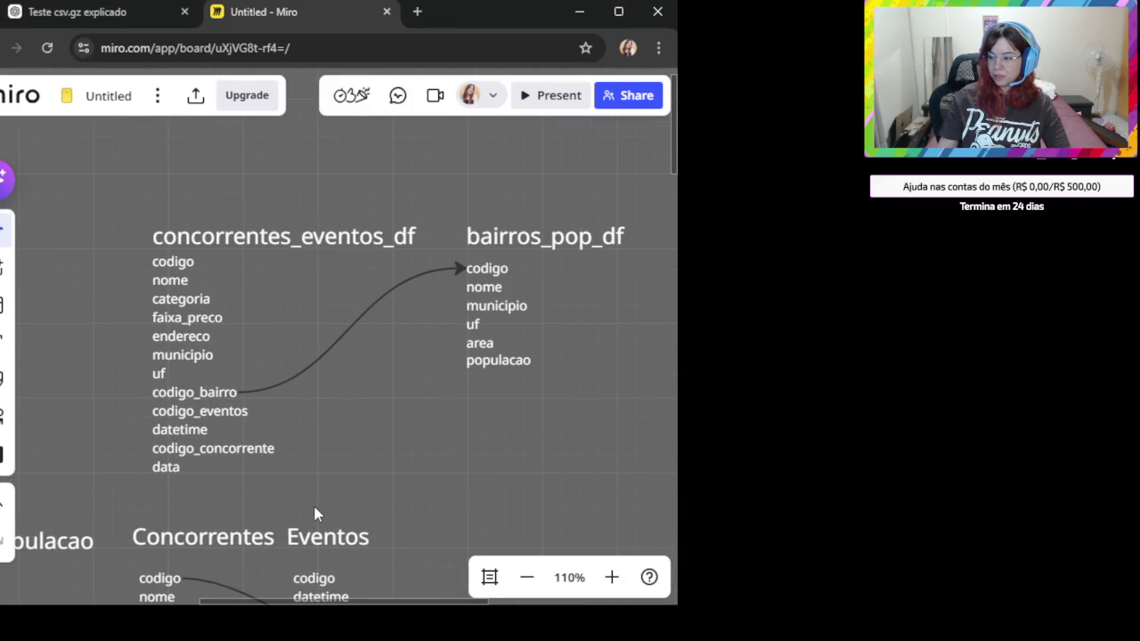
{"action": "scroll", "coordinate": [385, 468], "scroll_direction": "right", "scroll_amount": 1}
{"action": "left_click_drag", "start_coordinate": [458, 203], "coordinate": [654, 374]}
{"action": "left_click", "coordinate": [512, 421]}
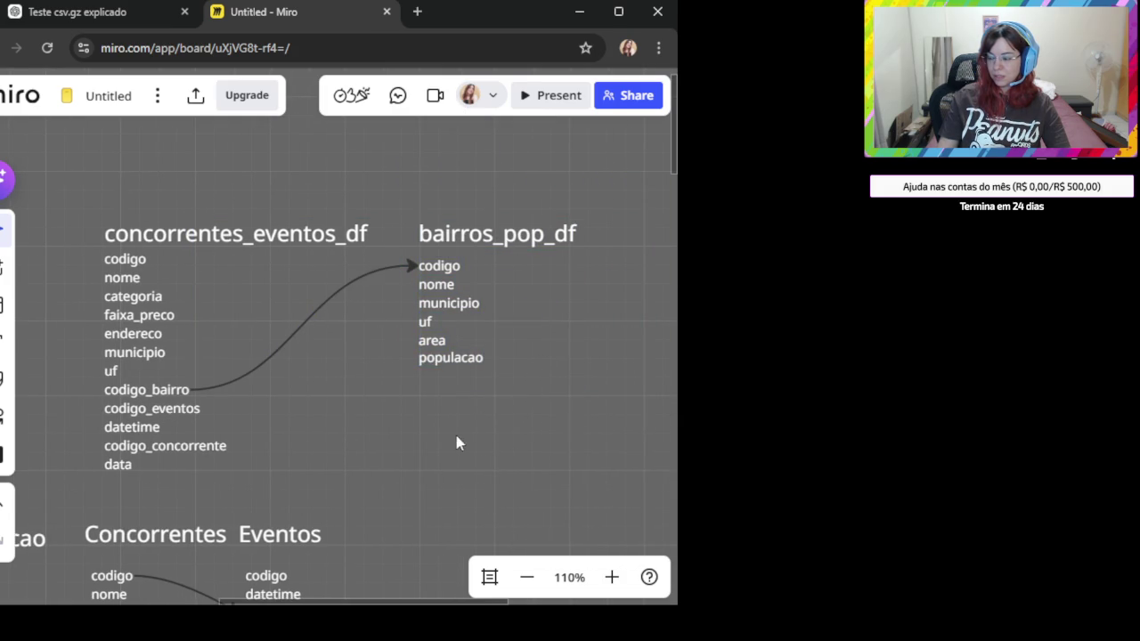
- Inspect the populacao and area column labels in bairros_pop_df
{"action": "scroll", "coordinate": [534, 418], "scroll_direction": "down", "scroll_amount": 2}
{"action": "scroll", "coordinate": [534, 418], "scroll_direction": "left", "scroll_amount": 3}
{"action": "scroll", "coordinate": [577, 356], "scroll_direction": "down", "scroll_amount": 1}
{"action": "scroll", "coordinate": [577, 356], "scroll_direction": "left", "scroll_amount": 1}
{"action": "scroll", "coordinate": [535, 316], "scroll_direction": "up", "scroll_amount": 1}
{"action": "scroll", "coordinate": [534, 316], "scroll_direction": "right", "scroll_amount": 2}
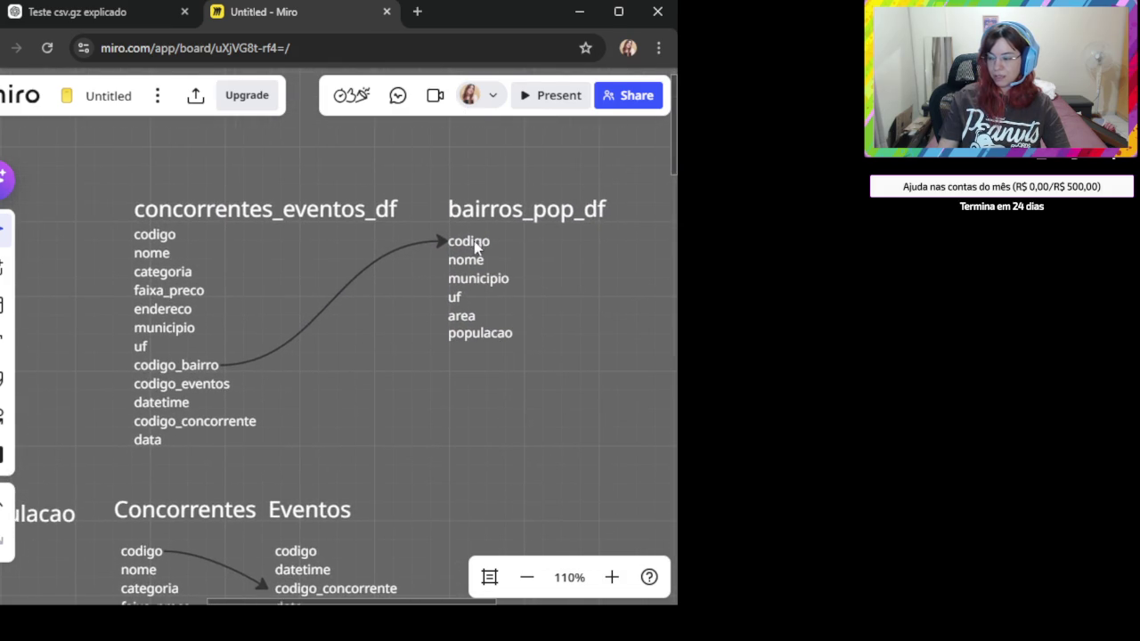
{"action": "left_click", "coordinate": [469, 332]}
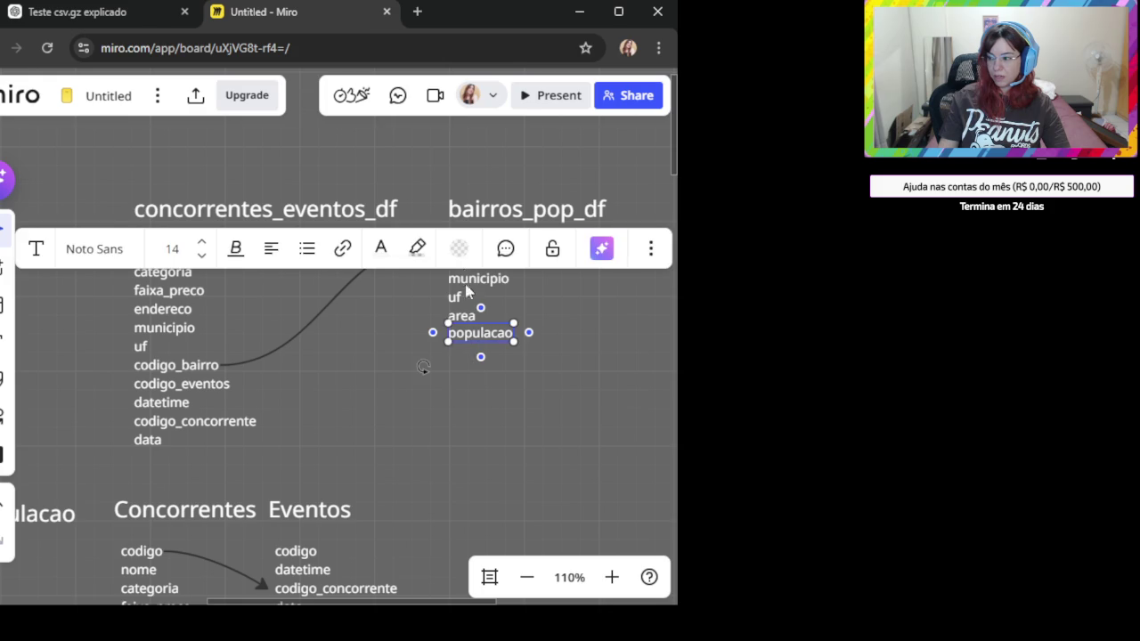
{"action": "left_click", "coordinate": [531, 378]}
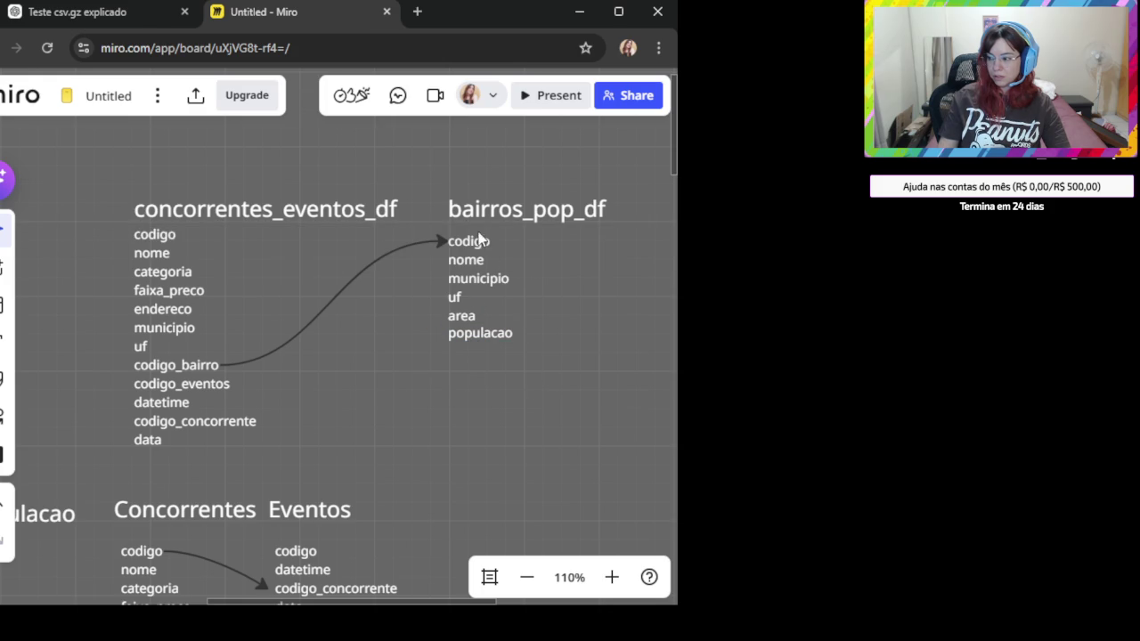
{"action": "left_click", "coordinate": [465, 319]}
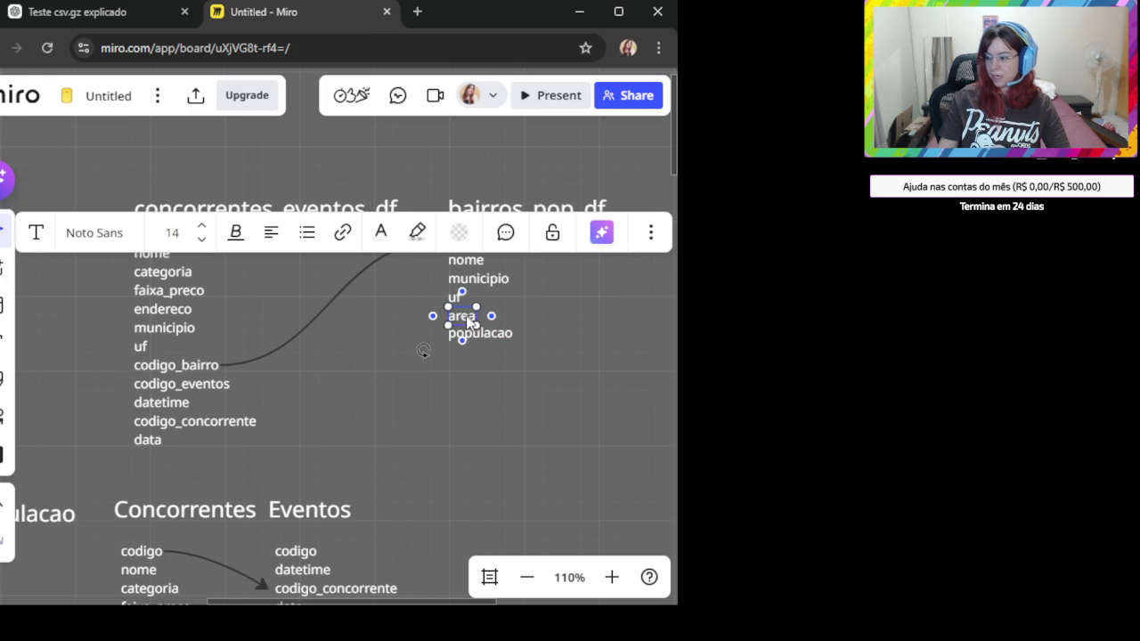
{"action": "left_click", "coordinate": [510, 337]}
{"action": "left_click", "coordinate": [505, 395]}
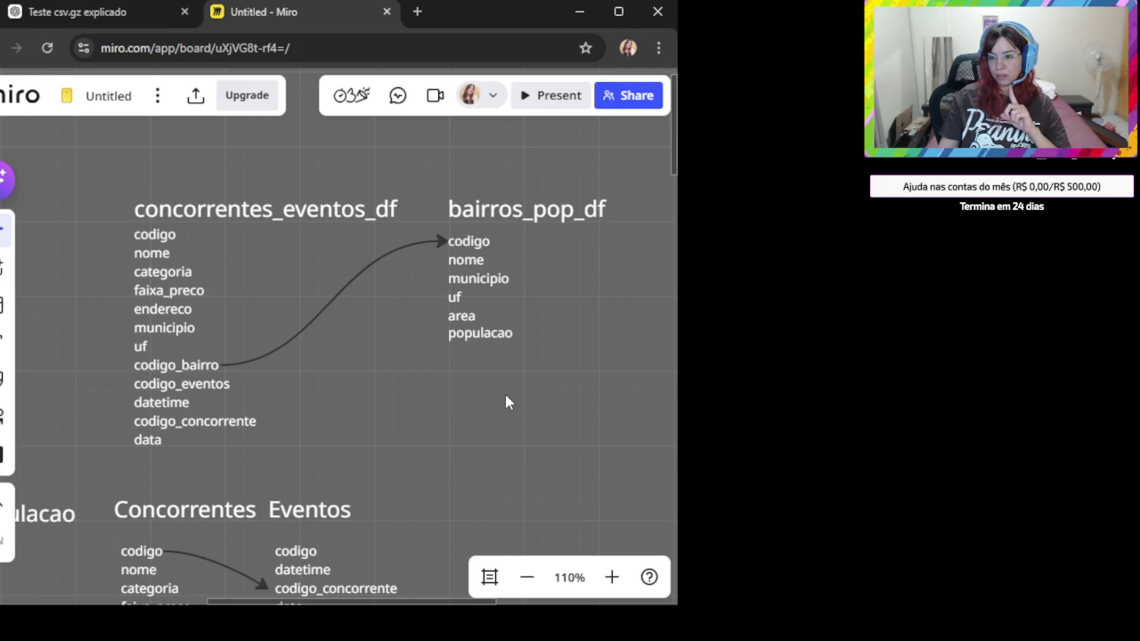
- Link codigo_bairro in concorrentes_eventos_df to codigo in bairros_pop_df
{"action": "left_click", "coordinate": [214, 369]}
{"action": "left_click", "coordinate": [467, 246]}
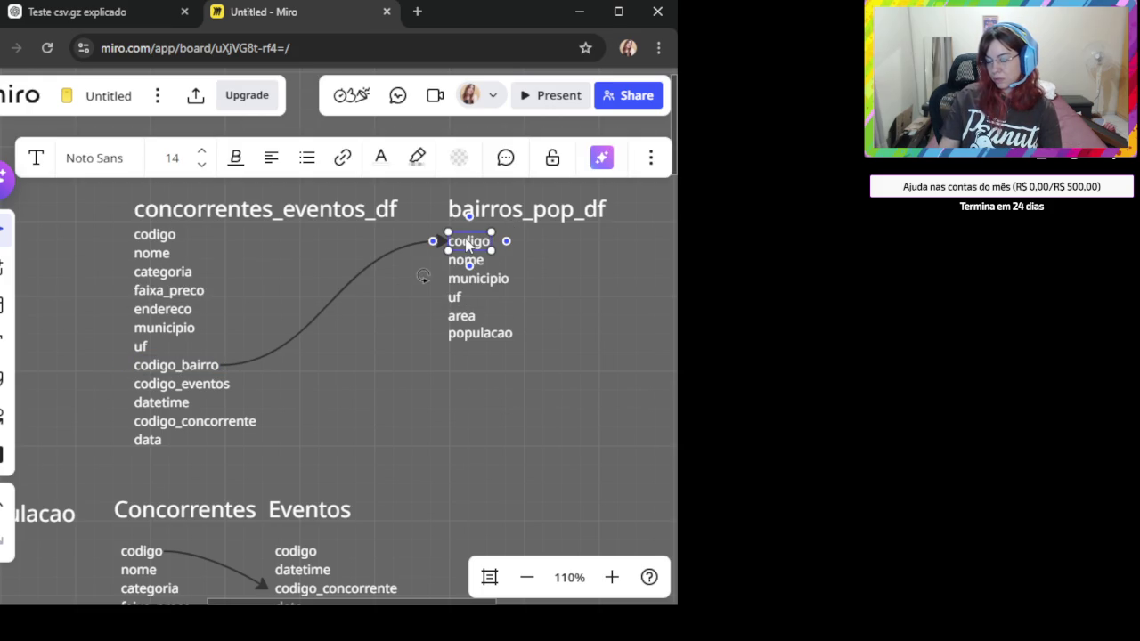
{"action": "left_click", "coordinate": [187, 368]}
{"action": "left_click", "coordinate": [461, 242]}
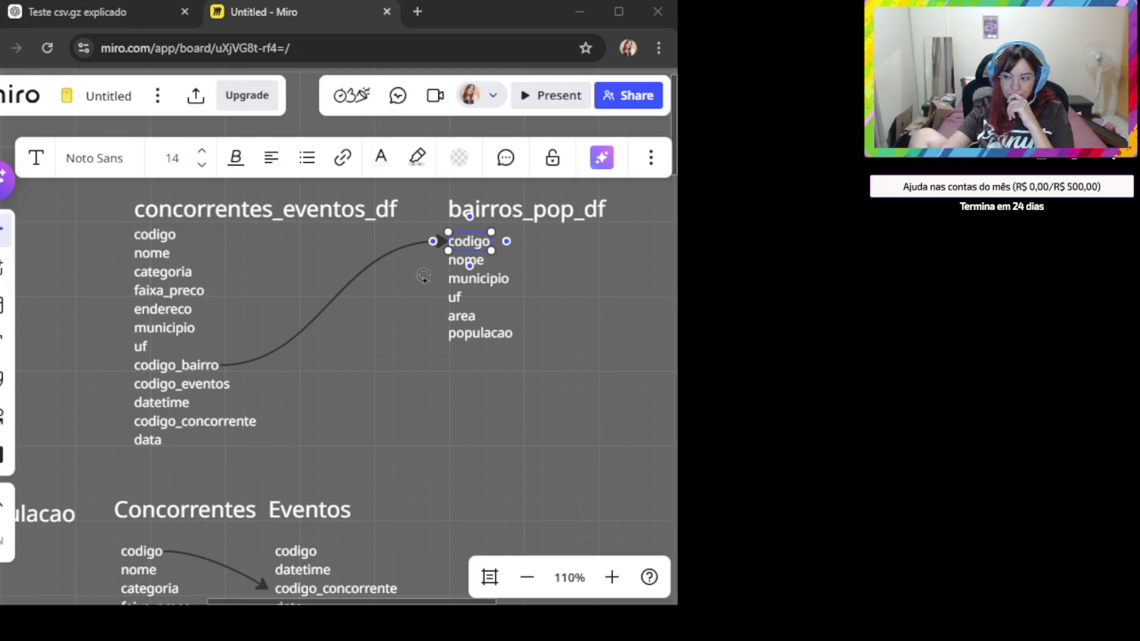
- Copy the bairros_pop_df lookup code line from the ChatGPT answer
{"action": "left_click", "coordinate": [111, 11]}
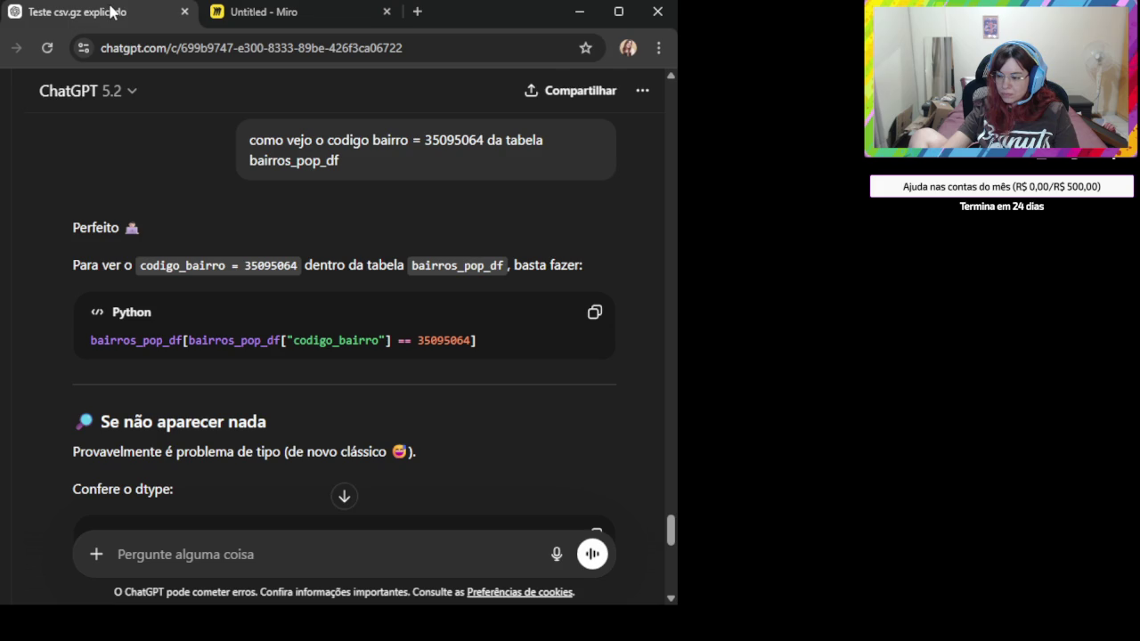
{"action": "triple_click", "coordinate": [330, 348]}
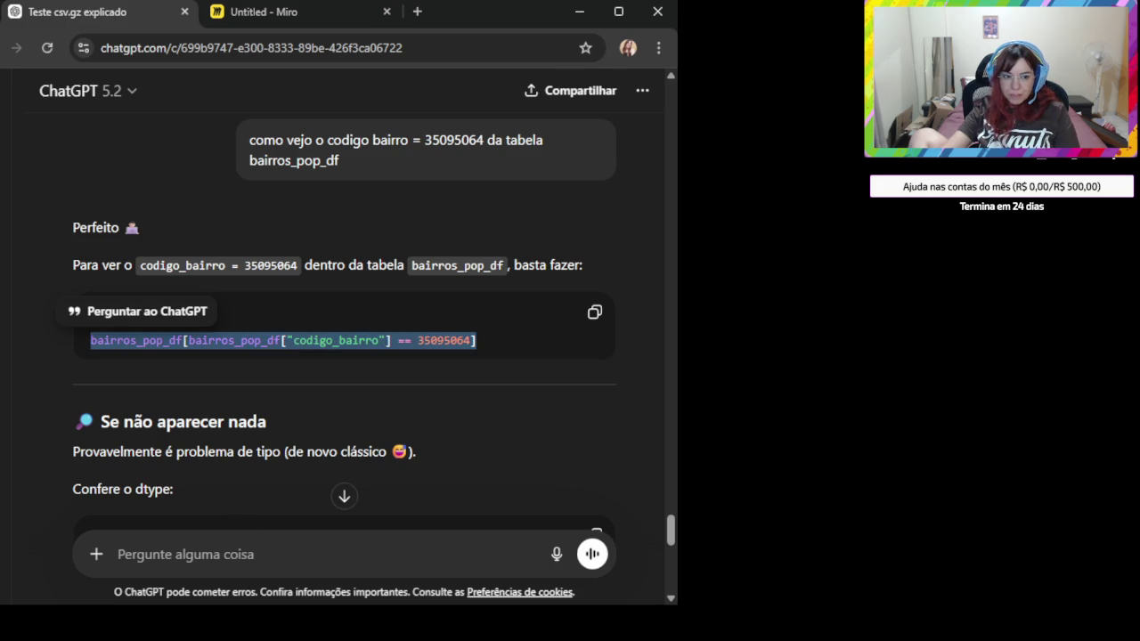
{"action": "key", "text": "alt+Tab"}
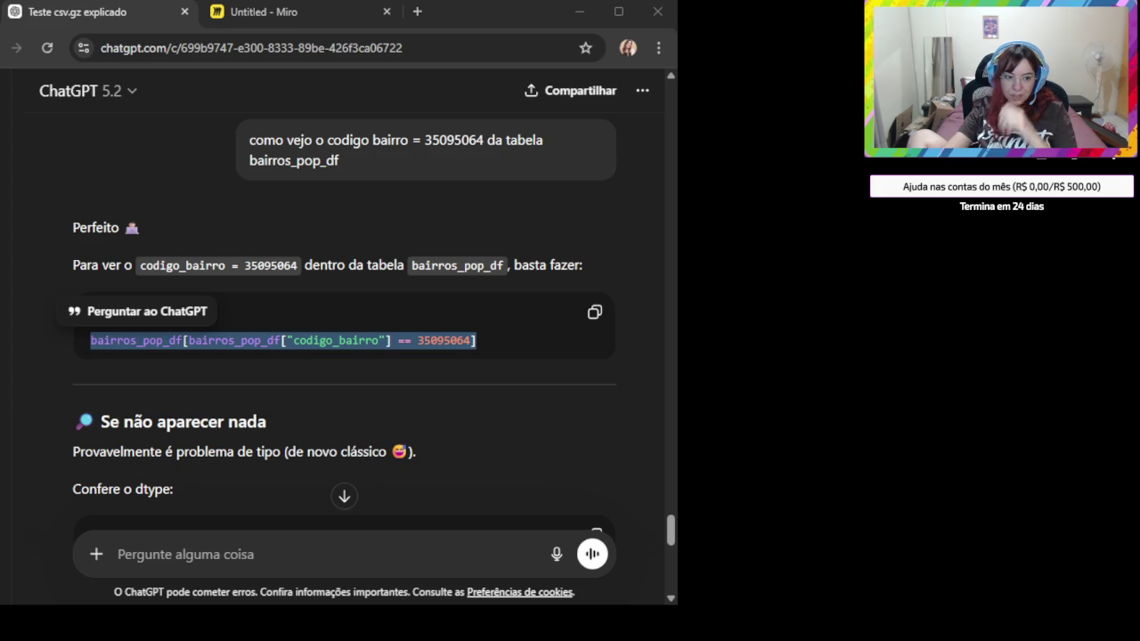
- Send ChatGPT the concorrentes_eventos_df filter line asking for rows with municipio != 'Campinas'
{"action": "left_click", "coordinate": [227, 547]}
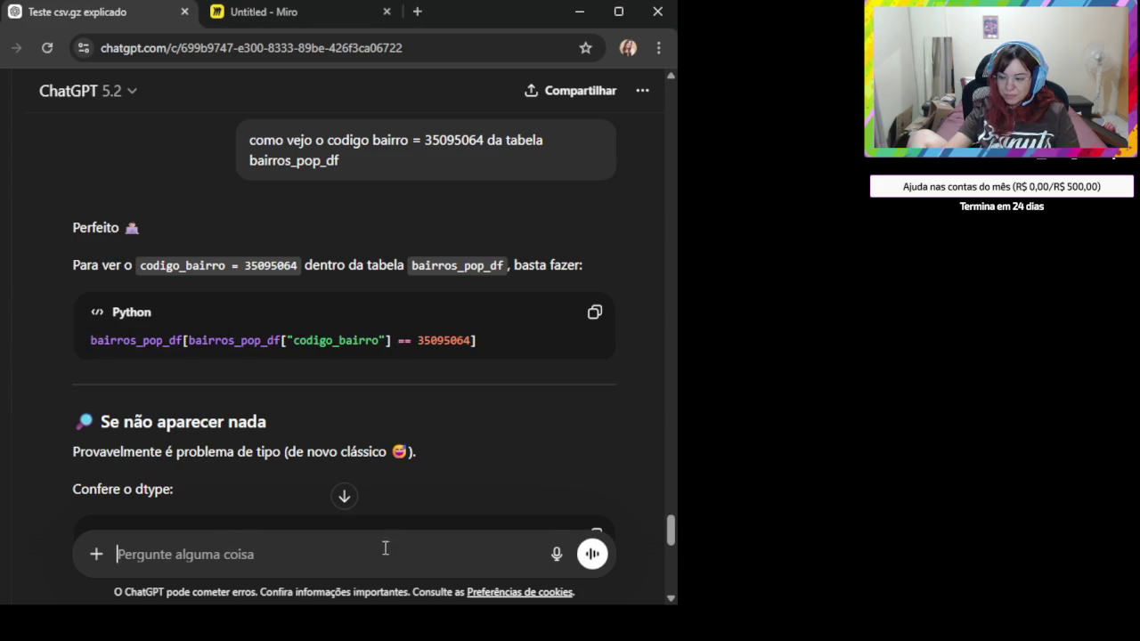
{"action": "type", "text": "concorrentes_eventos_df[concorrentes_eventos_df[\"codigo_bairro\"] == 35095064]"}
{"action": "key", "text": "shift+Return"}
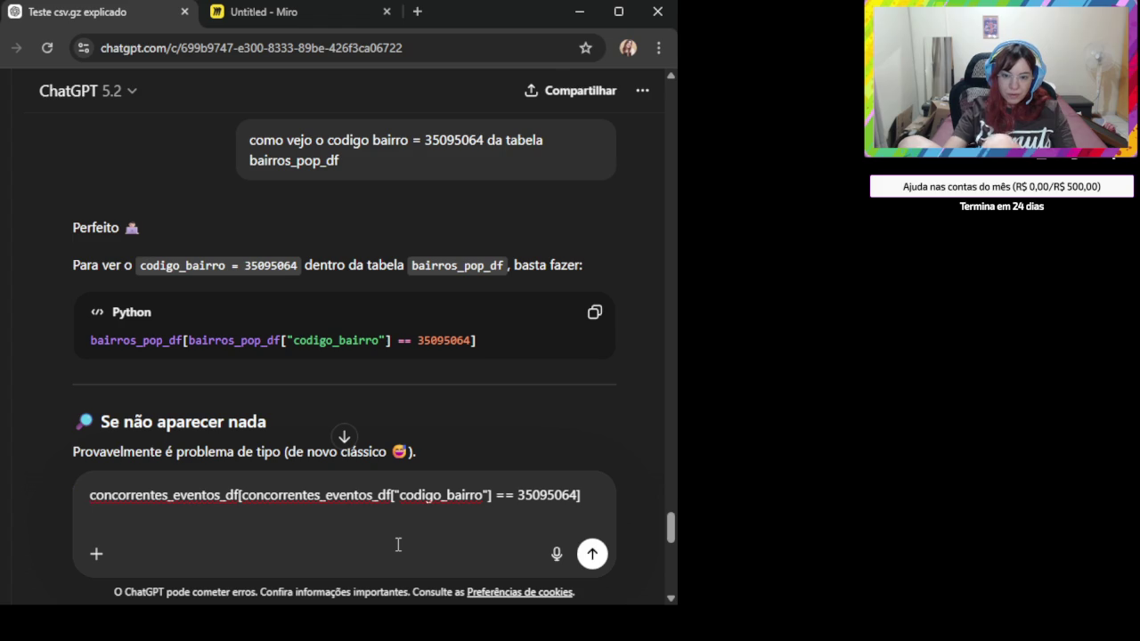
{"action": "type", "text": "Preciso "}
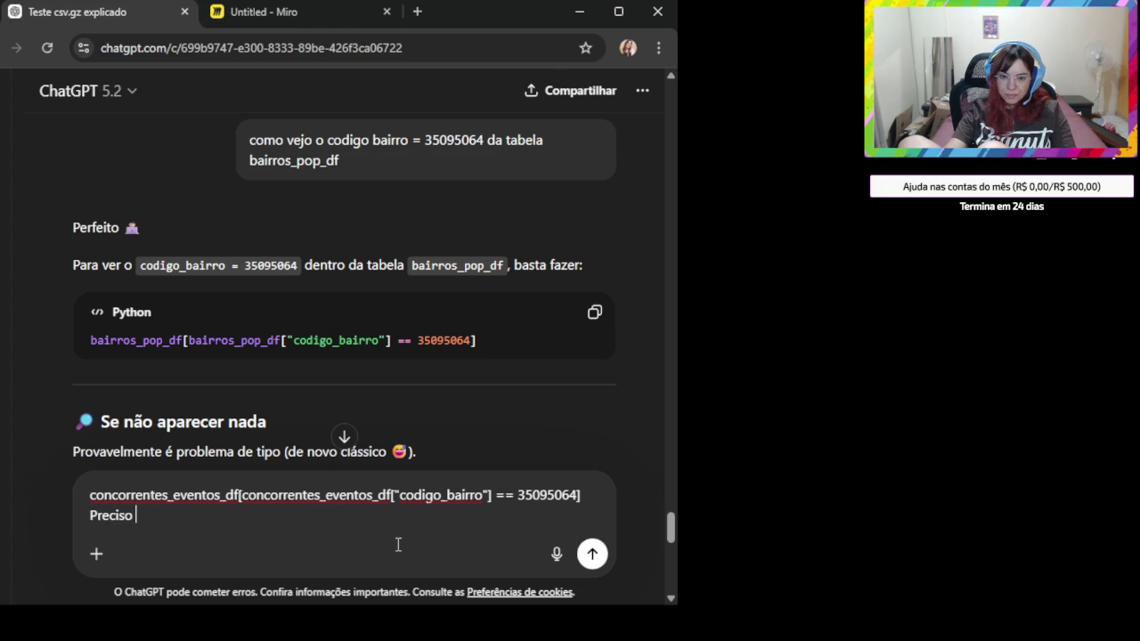
{"action": "type", "text": "dos que tenho"}
{"action": "key", "text": "BackSpace"}
{"action": "type", "text": "am o"}
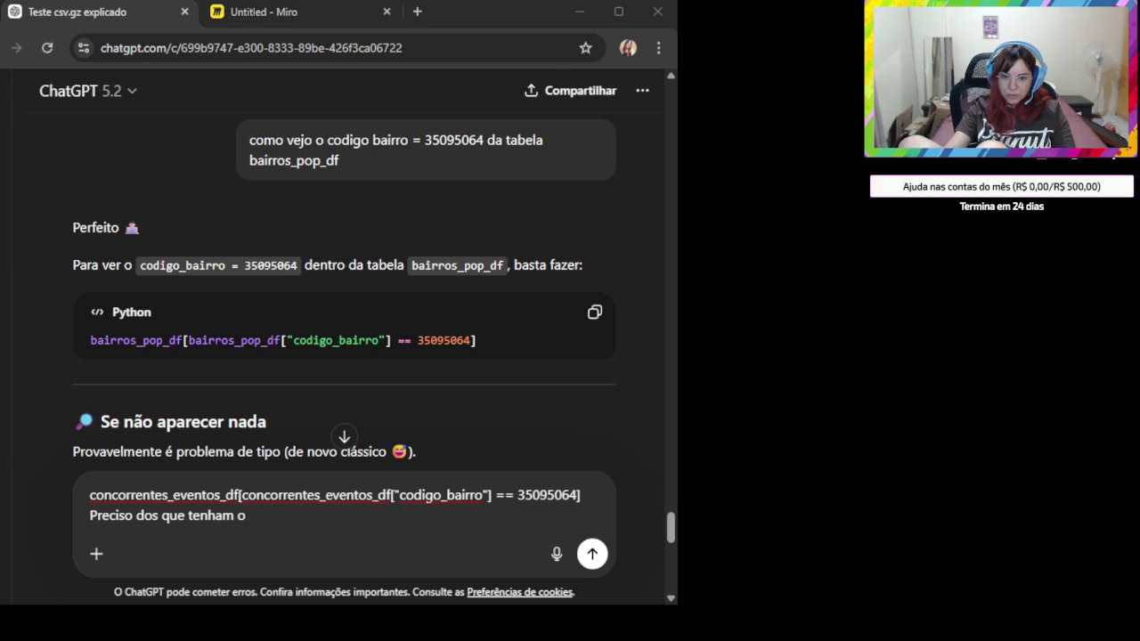
{"action": "type", "text": " municipio"}
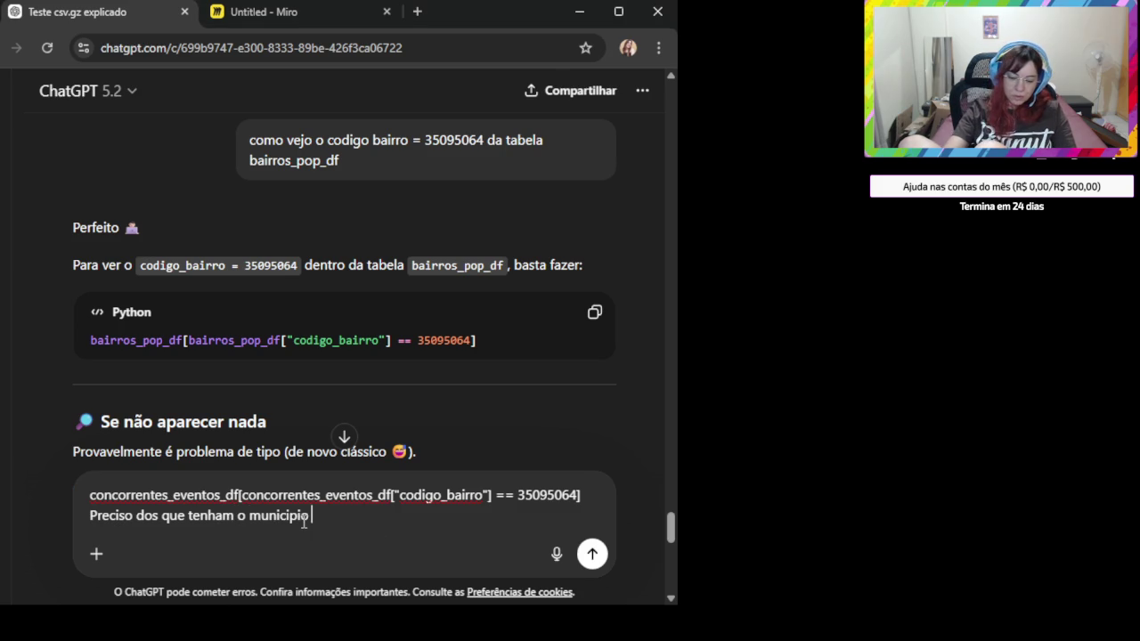
{"action": "type", "text": " \""}
{"action": "key", "text": "BackSpace"}
{"action": "type", "text": "!="}
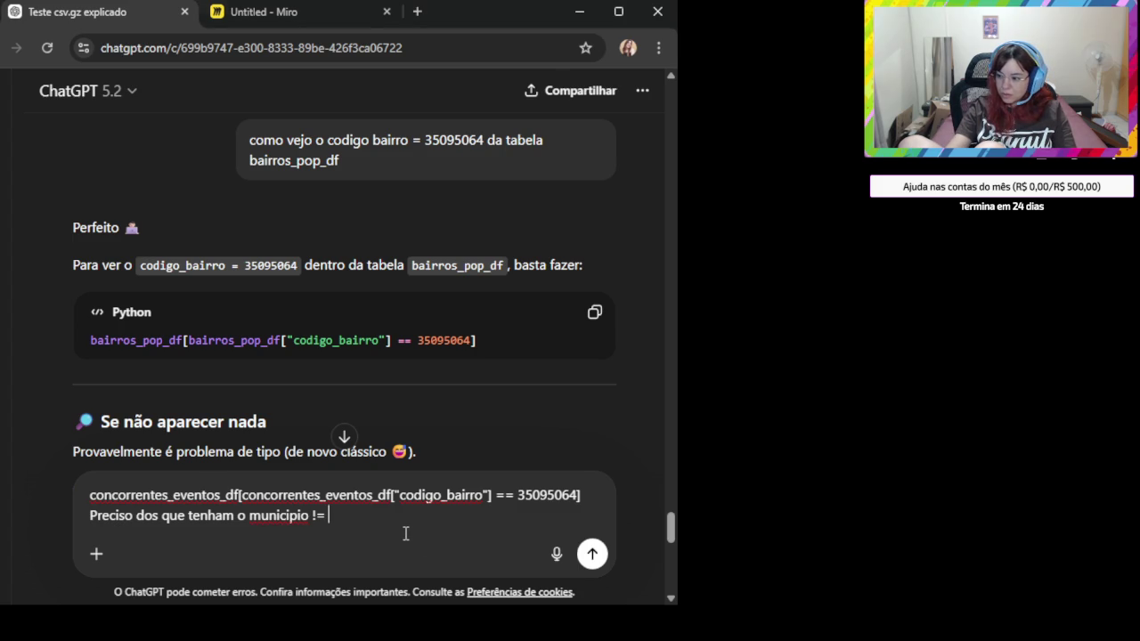
{"action": "type", "text": " 'Campinas'"}
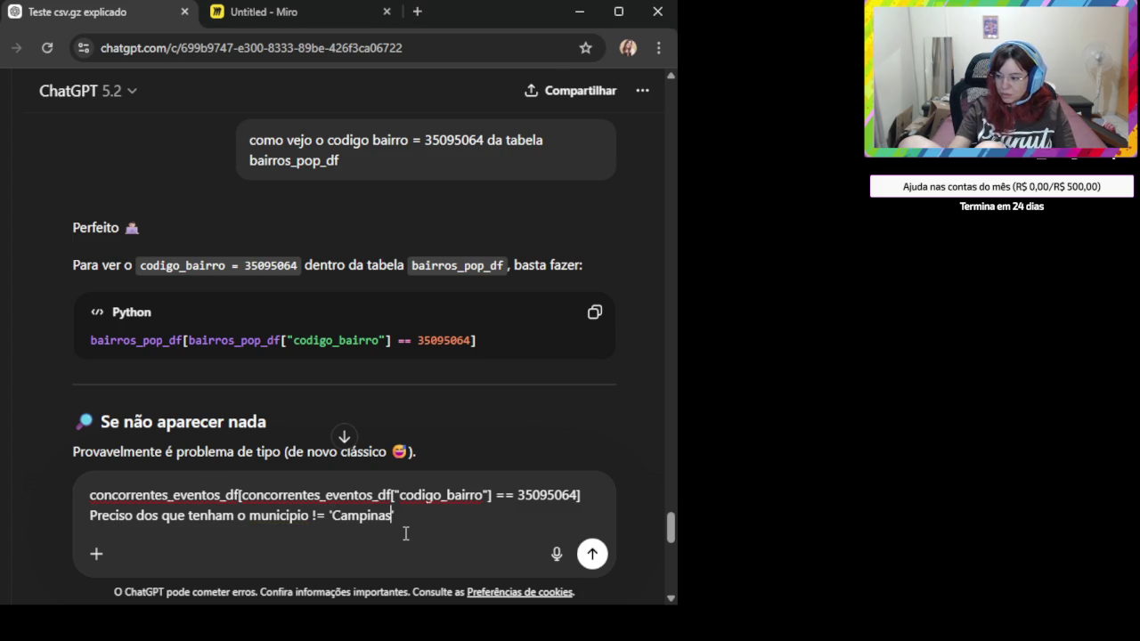
{"action": "key", "text": "Return"}
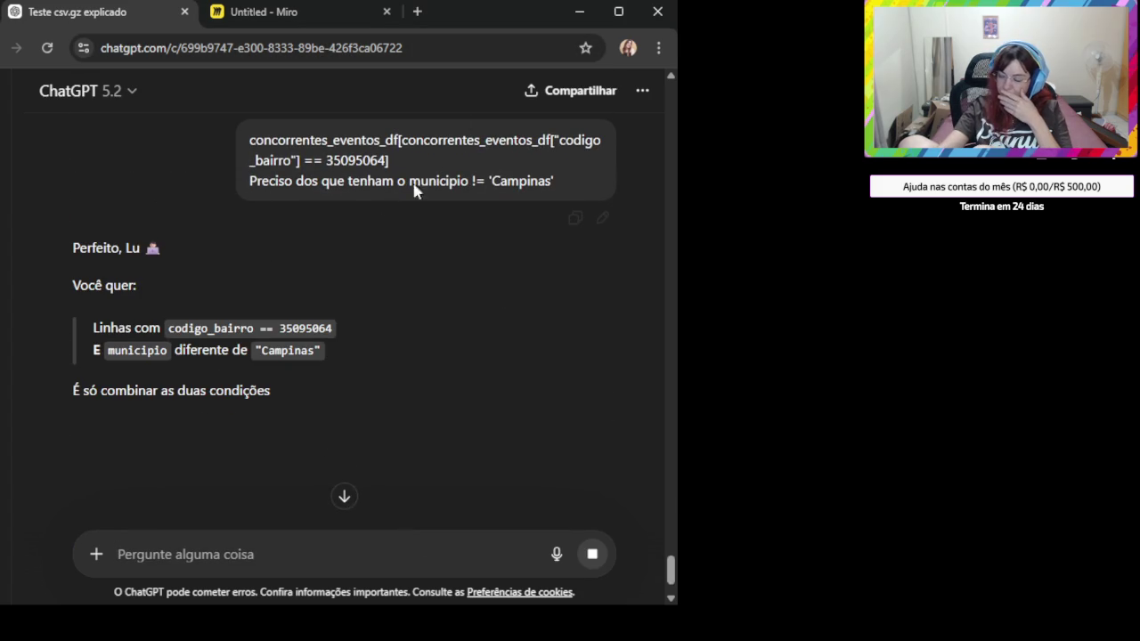
- Copy ChatGPT's combined filter code for codigo_bairro 35095064 excluding municipio 'Campinas'
{"action": "scroll", "coordinate": [454, 350], "scroll_direction": "down", "scroll_amount": 1}
{"action": "scroll", "coordinate": [535, 311], "scroll_direction": "down", "scroll_amount": 1}
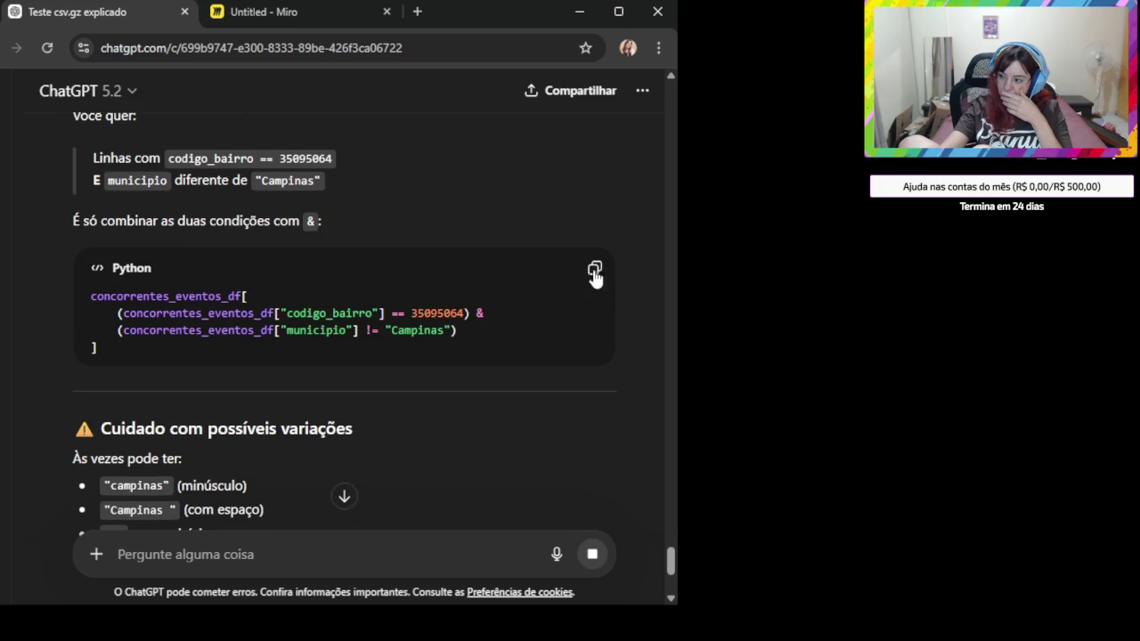
{"action": "left_click", "coordinate": [595, 269]}
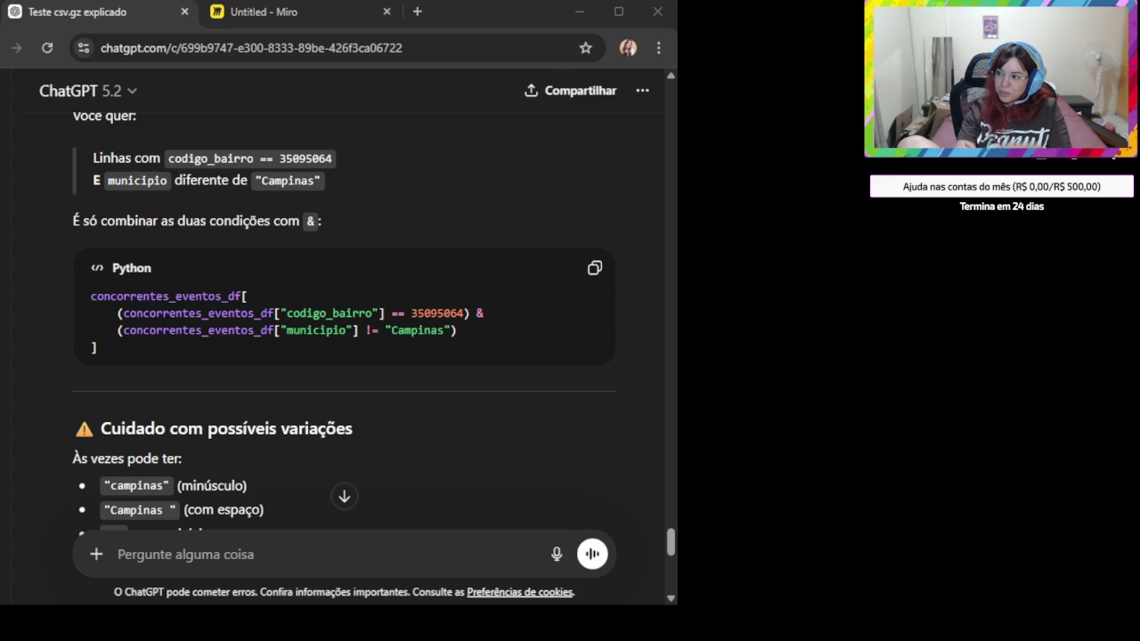
{"action": "left_click", "coordinate": [316, 25]}
- Inspect both dataframe titles and the endereco and municipio fields of concorrentes_eventos_df
{"action": "scroll", "coordinate": [425, 443], "scroll_direction": "down", "scroll_amount": 1}
{"action": "scroll", "coordinate": [528, 402], "scroll_direction": "down", "scroll_amount": 1}
{"action": "left_click_drag", "start_coordinate": [419, 205], "coordinate": [611, 424]}
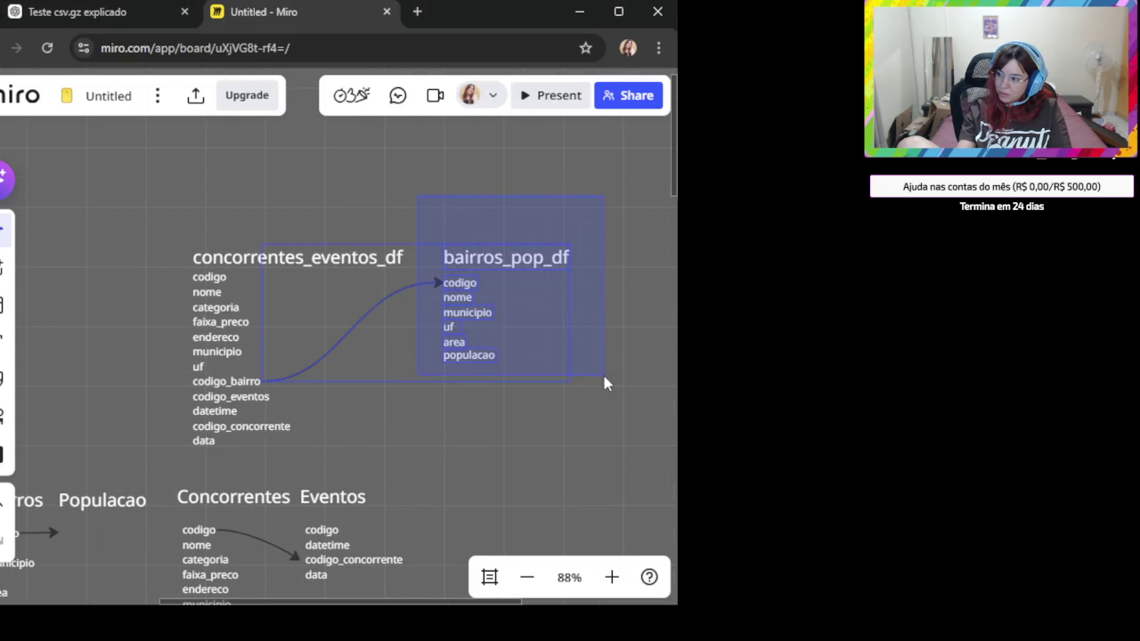
{"action": "left_click", "coordinate": [511, 298]}
{"action": "scroll", "coordinate": [500, 510], "scroll_direction": "down", "scroll_amount": 2}
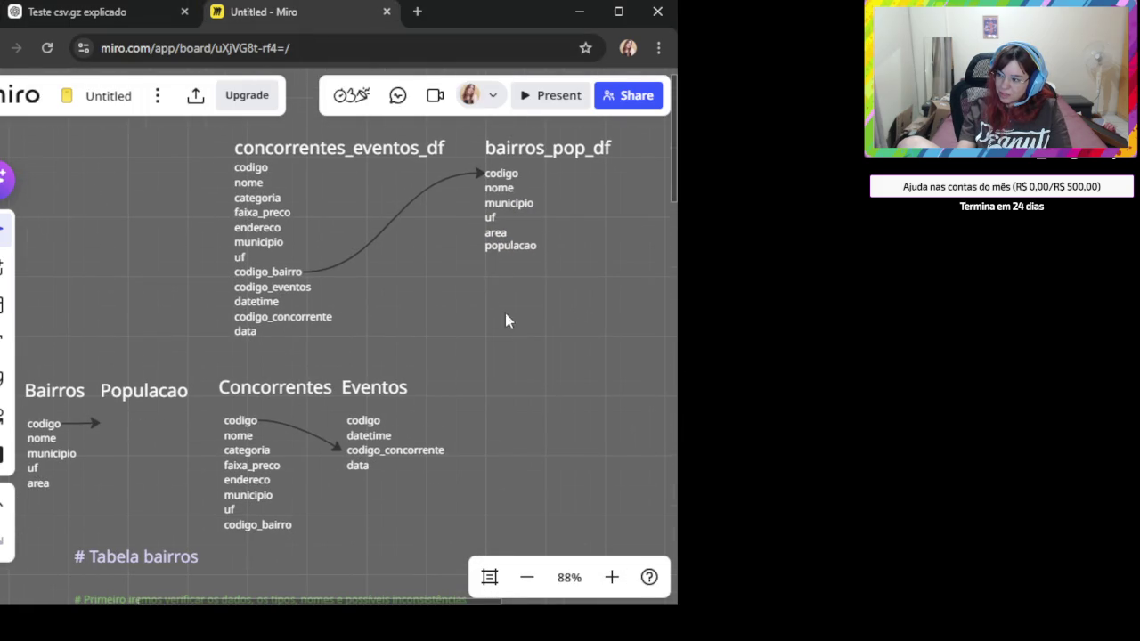
{"action": "left_click", "coordinate": [505, 156]}
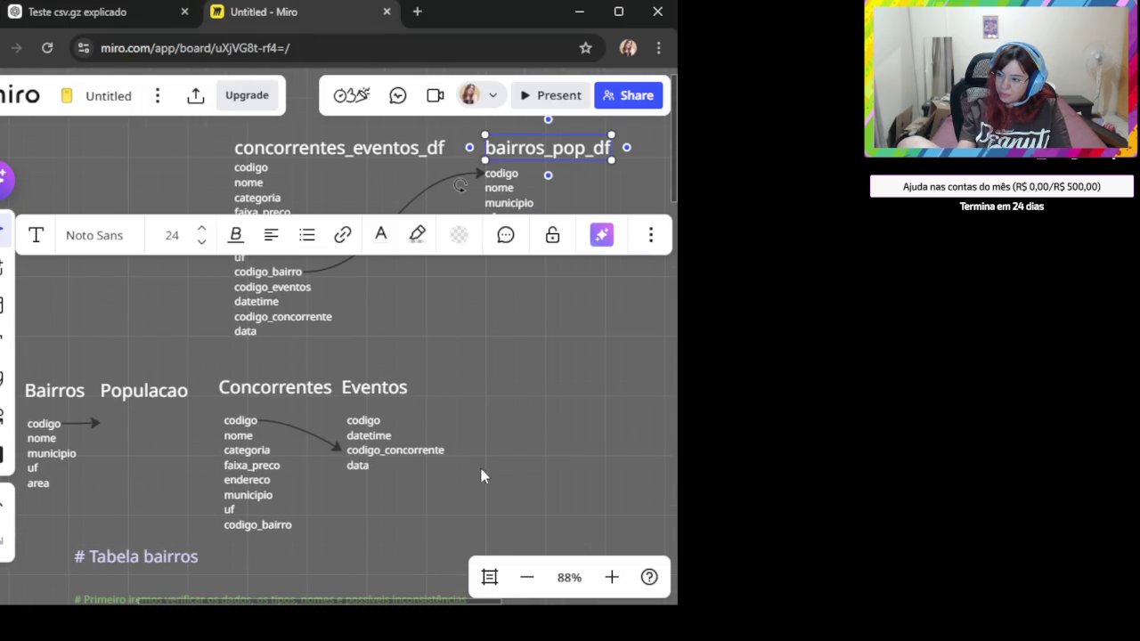
{"action": "scroll", "coordinate": [480, 476], "scroll_direction": "up", "scroll_amount": 2}
{"action": "left_click", "coordinate": [334, 231]}
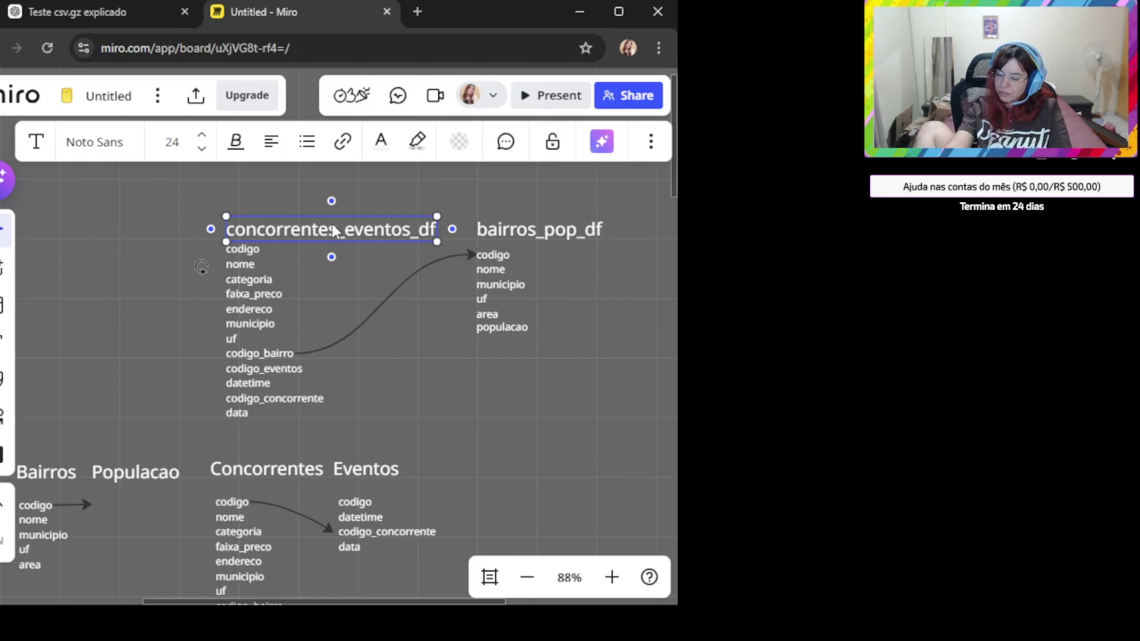
{"action": "left_click", "coordinate": [266, 312]}
{"action": "left_click", "coordinate": [249, 325]}
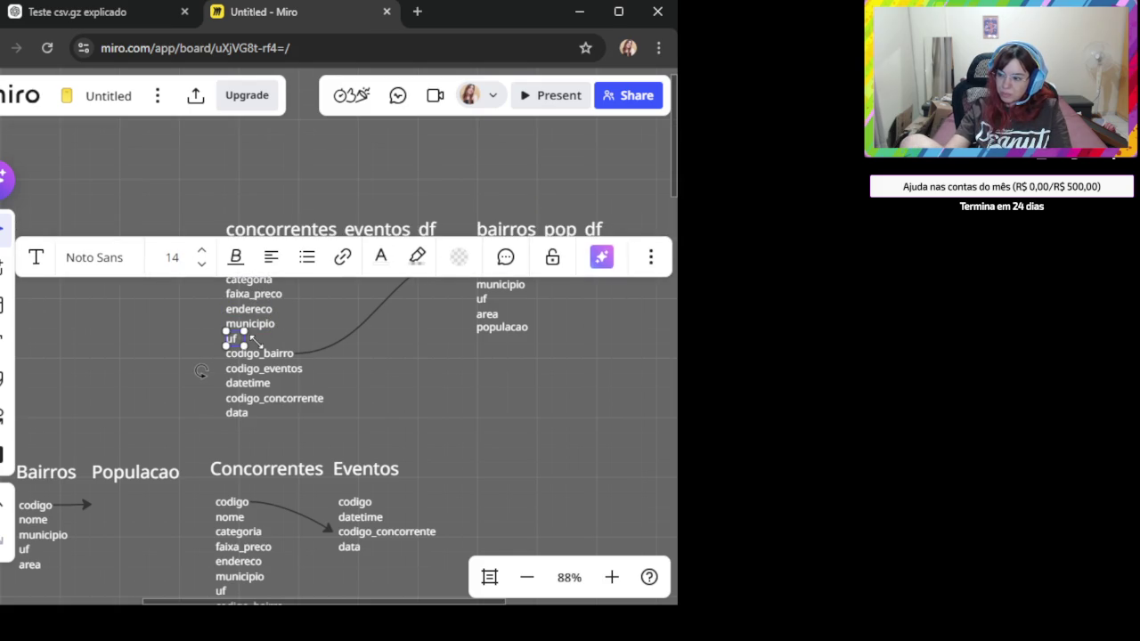
{"action": "left_click", "coordinate": [505, 351]}
- Check the codigo_bairro-to-codigo join arrow and bairros_pop_df's codigo and municipio fields
{"action": "left_click_drag", "start_coordinate": [155, 181], "coordinate": [422, 413]}
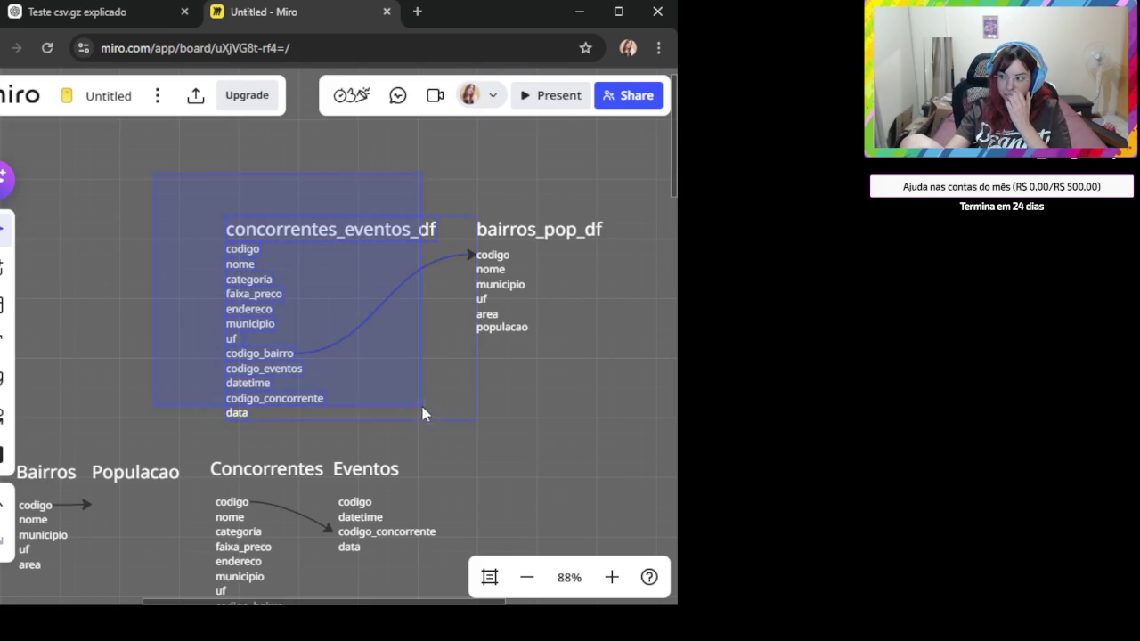
{"action": "left_click_drag", "start_coordinate": [638, 412], "coordinate": [471, 133]}
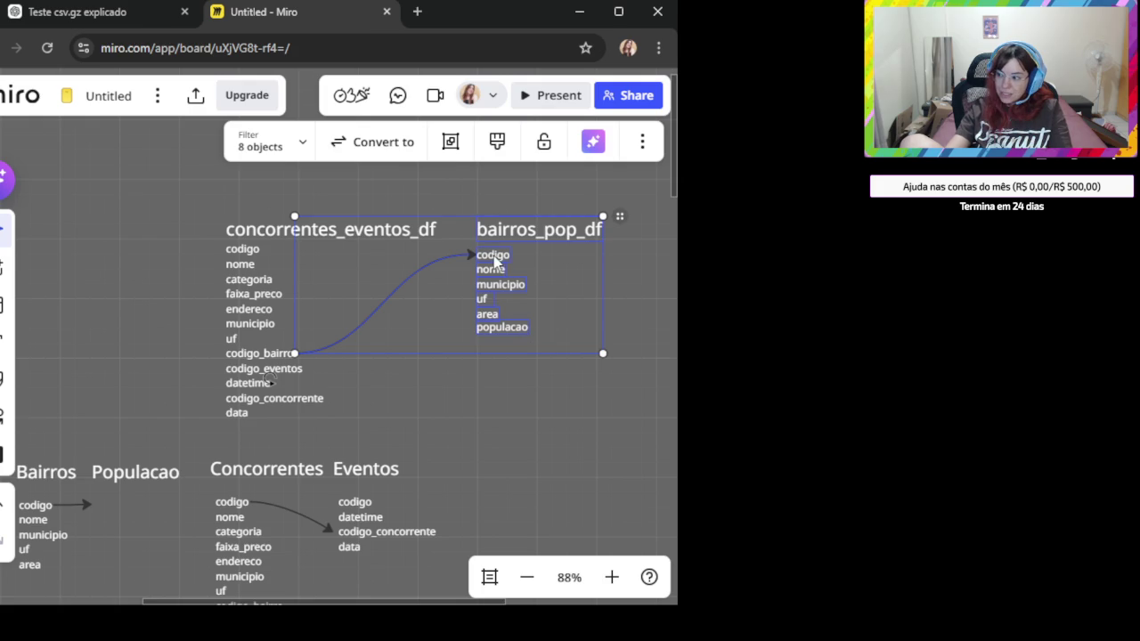
{"action": "left_click", "coordinate": [502, 374]}
{"action": "left_click", "coordinate": [496, 260]}
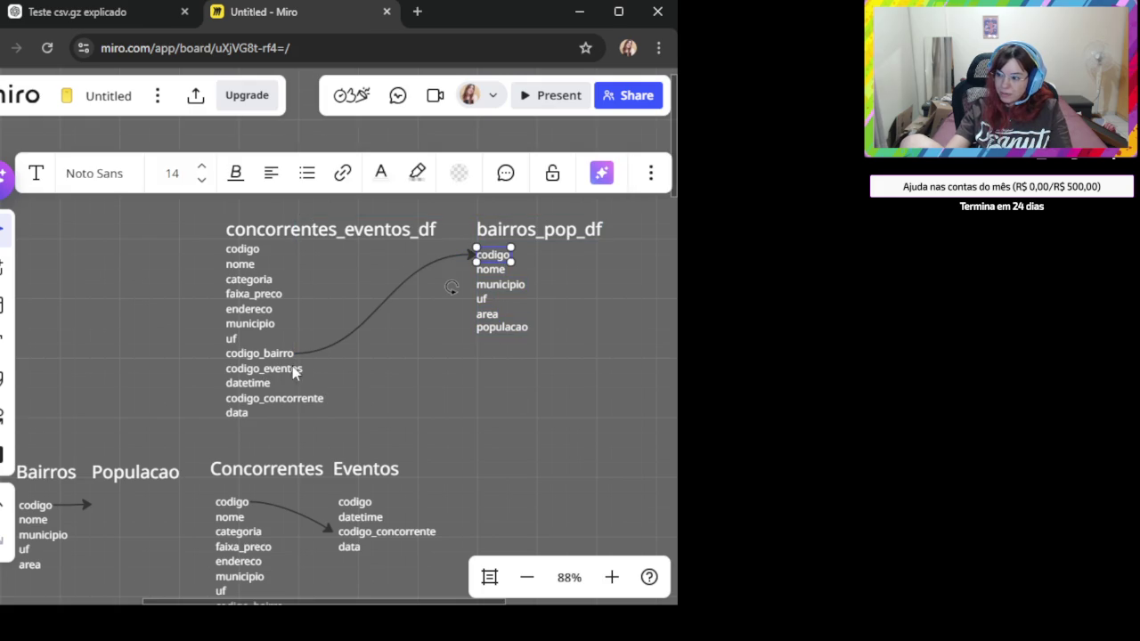
{"action": "left_click", "coordinate": [279, 355]}
{"action": "key", "text": "Escape"}
{"action": "left_click", "coordinate": [494, 256]}
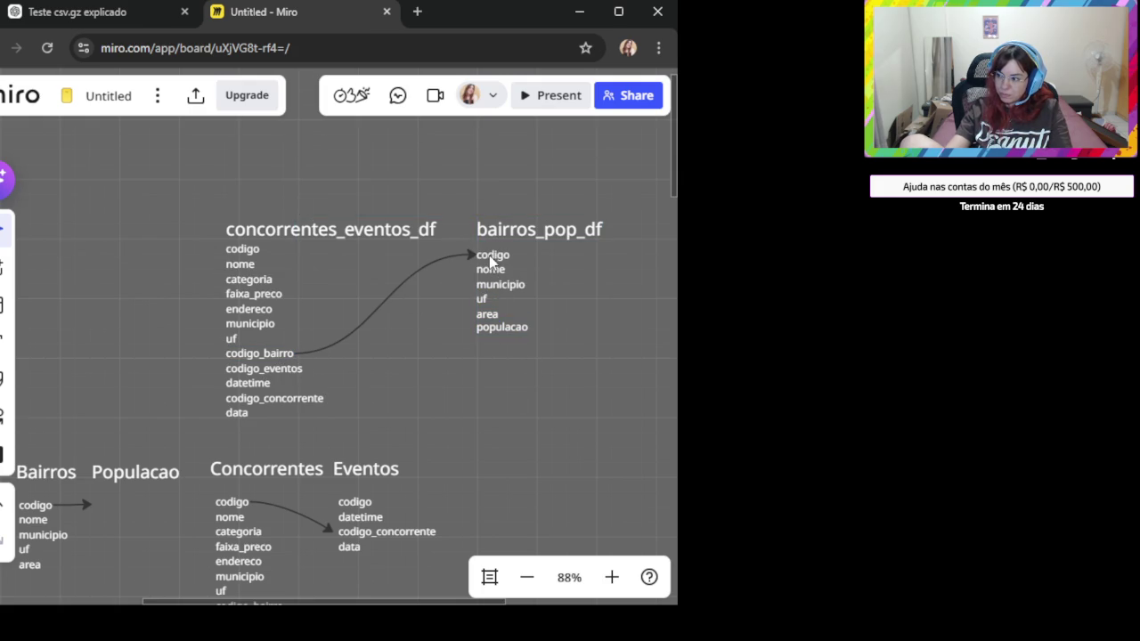
{"action": "left_click", "coordinate": [283, 354]}
{"action": "key", "text": "Escape"}
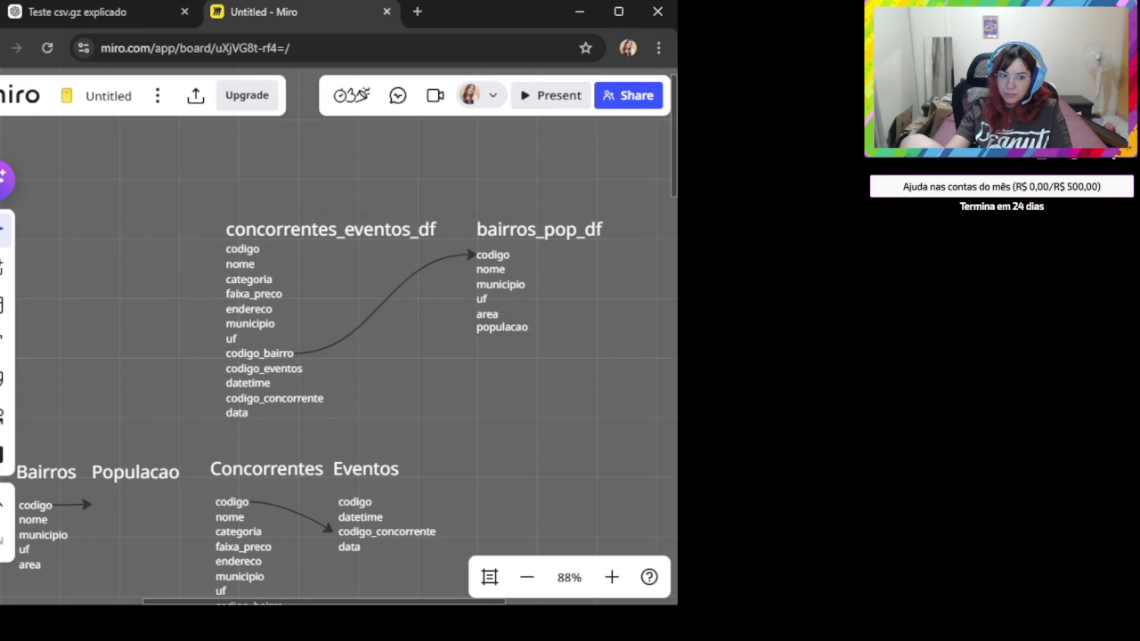
{"action": "left_click", "coordinate": [272, 355]}
{"action": "left_click", "coordinate": [503, 256]}
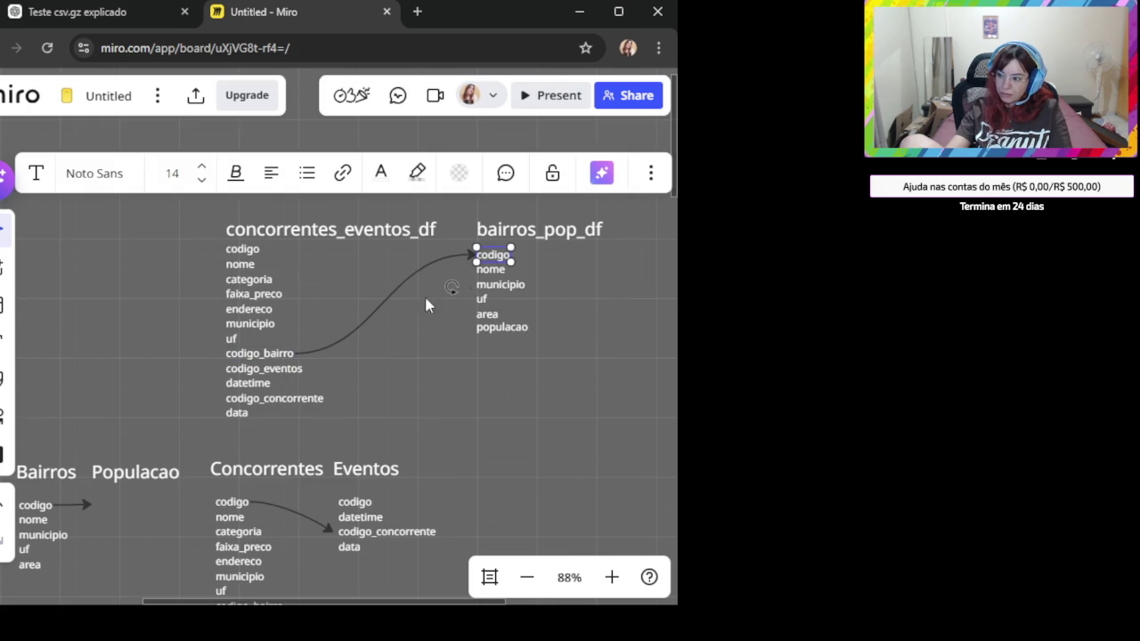
{"action": "left_click", "coordinate": [501, 285]}
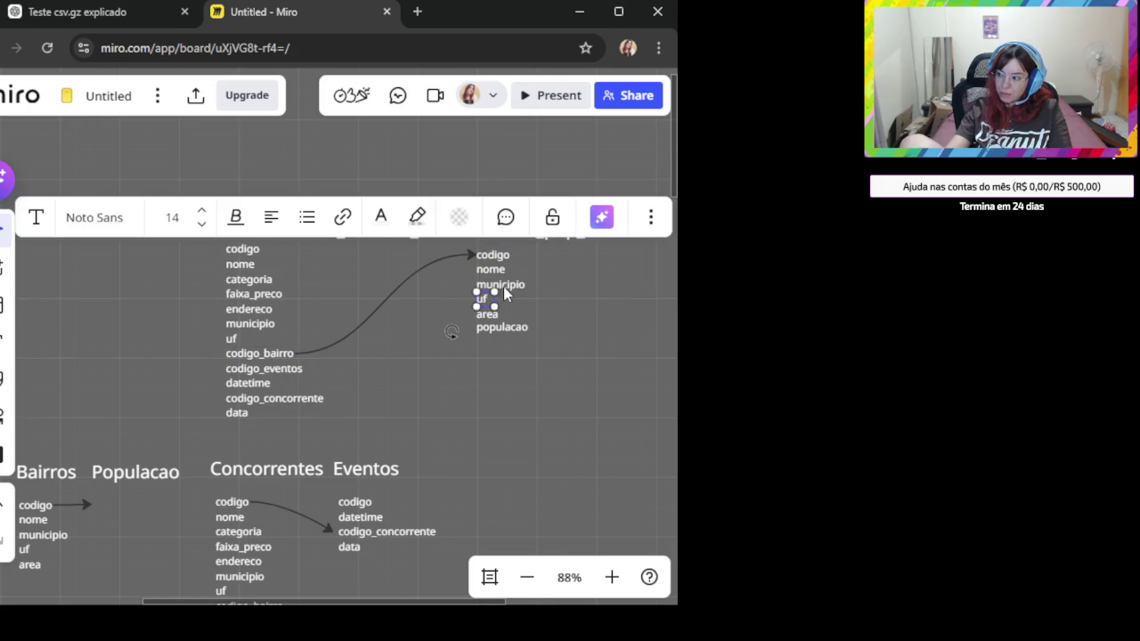
{"action": "key", "text": "Escape"}
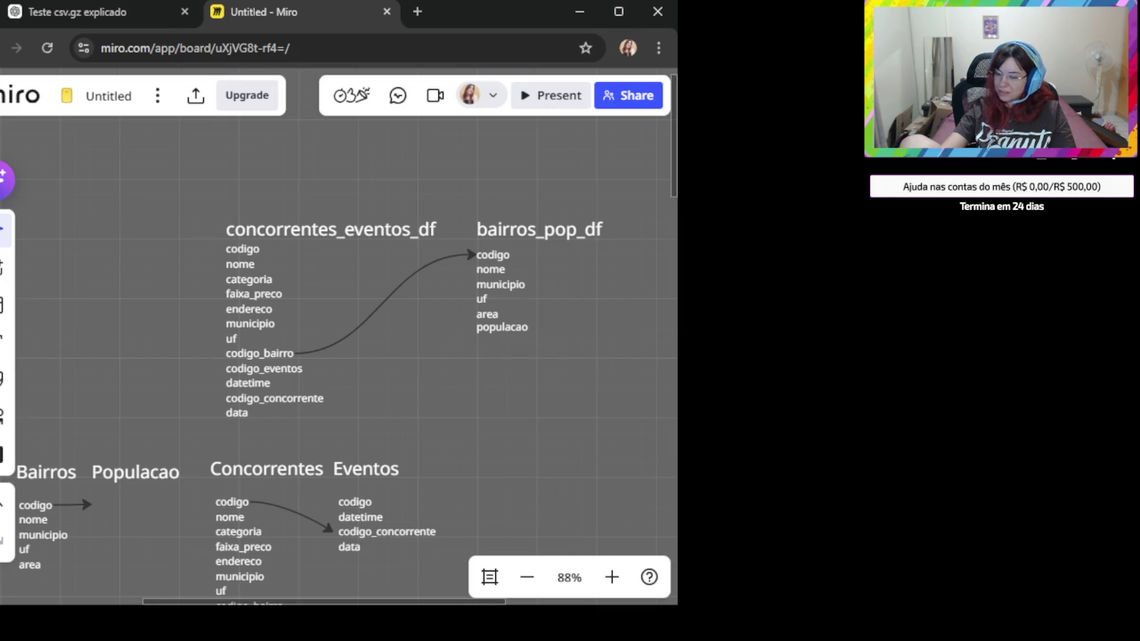
{"action": "key", "text": "alt+Tab"}
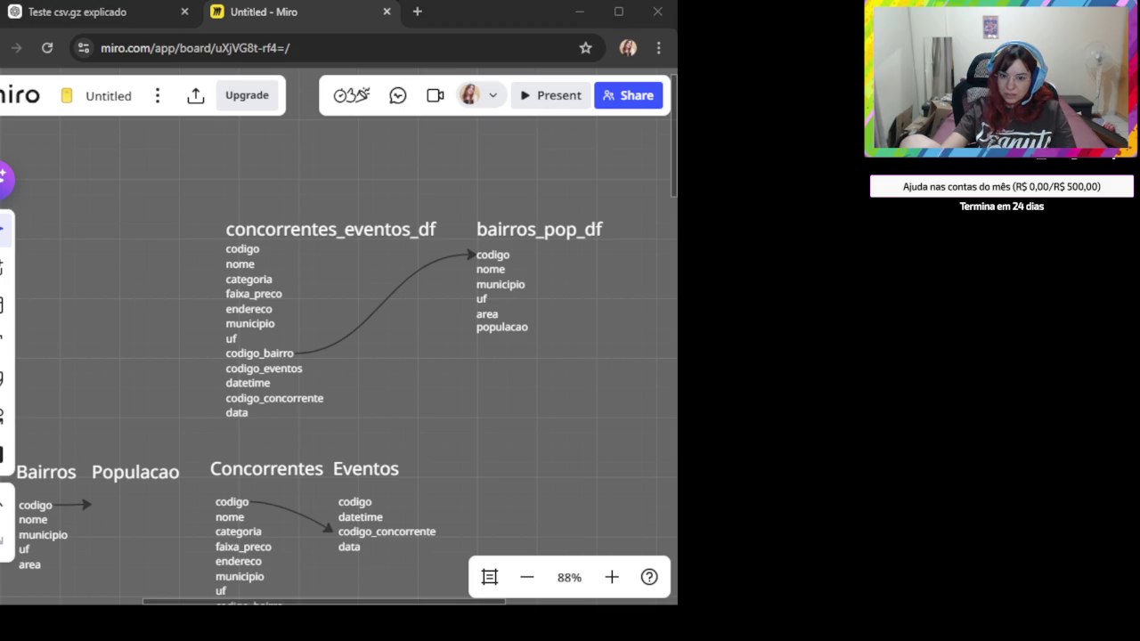
- Paste the Valinhos and Campinas result tables for codigo_bairro 35095064 onto the board
{"action": "left_click", "coordinate": [466, 534]}
{"action": "key", "text": "ctrl+v"}
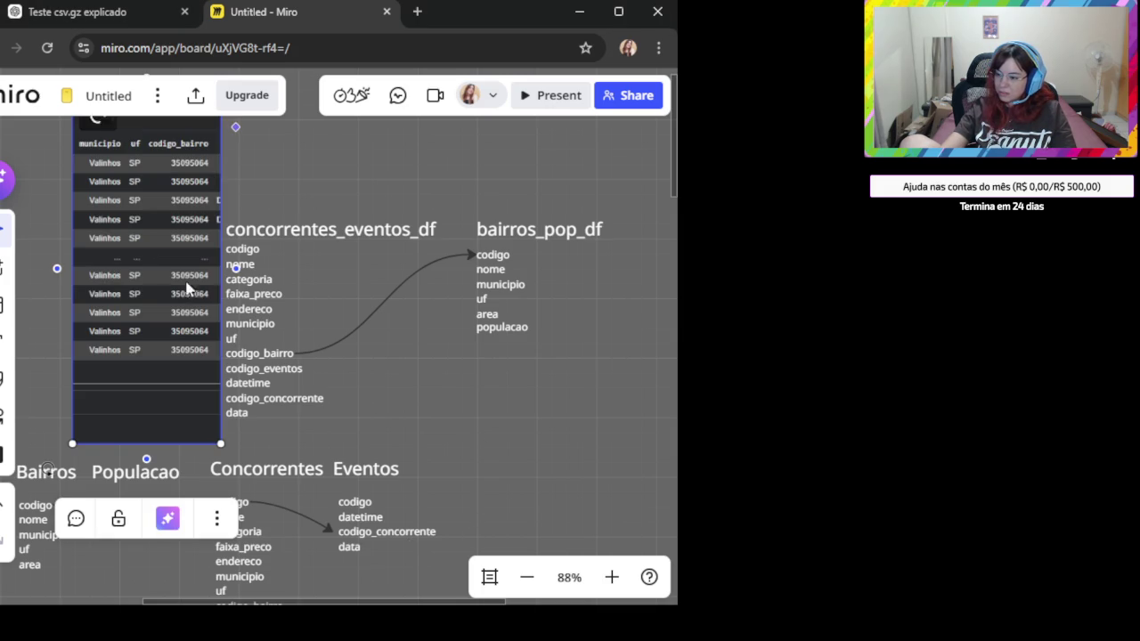
{"action": "scroll", "coordinate": [292, 338], "scroll_direction": "up", "scroll_amount": 3}
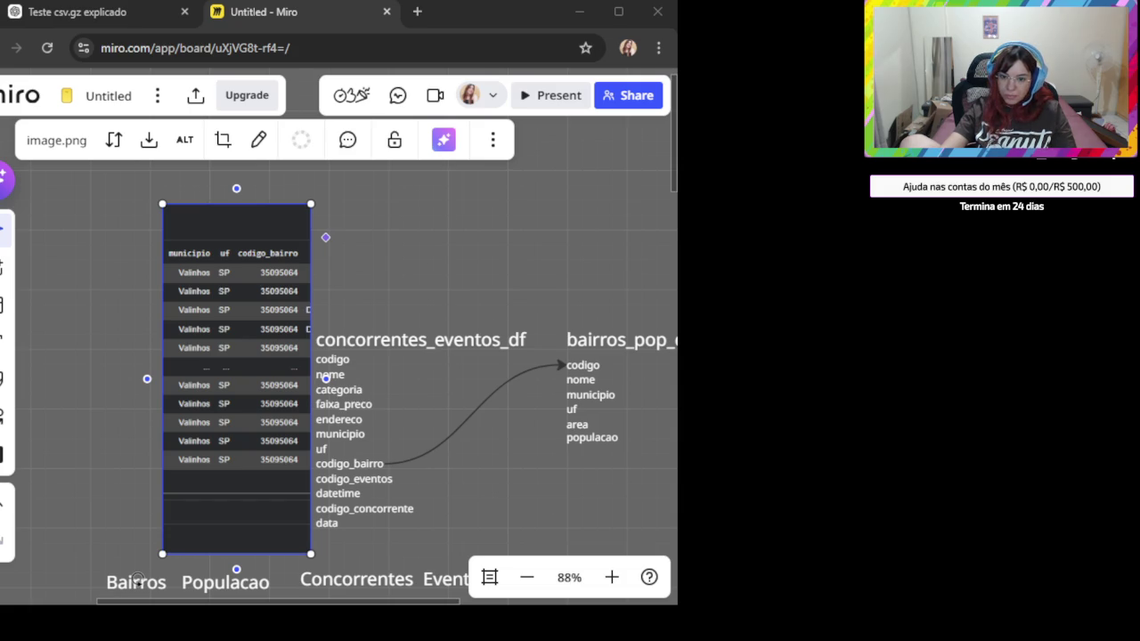
{"action": "key", "text": "ctrl+v"}
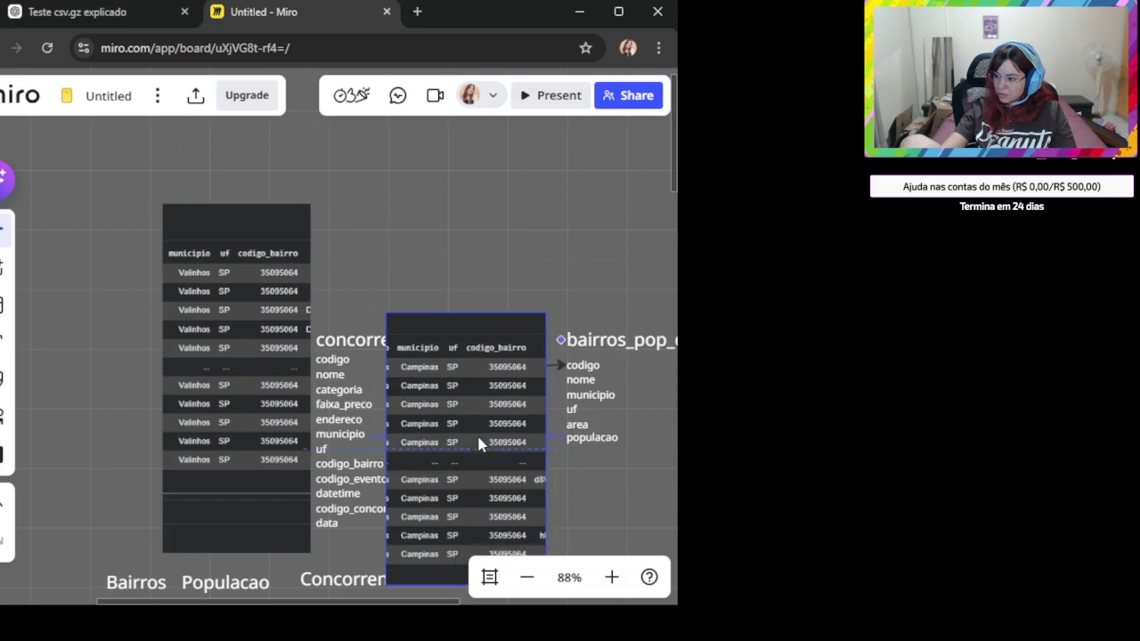
- Place the Campinas result table flush against the right side of the Valinhos table
{"action": "left_click_drag", "start_coordinate": [479, 443], "coordinate": [420, 333]}
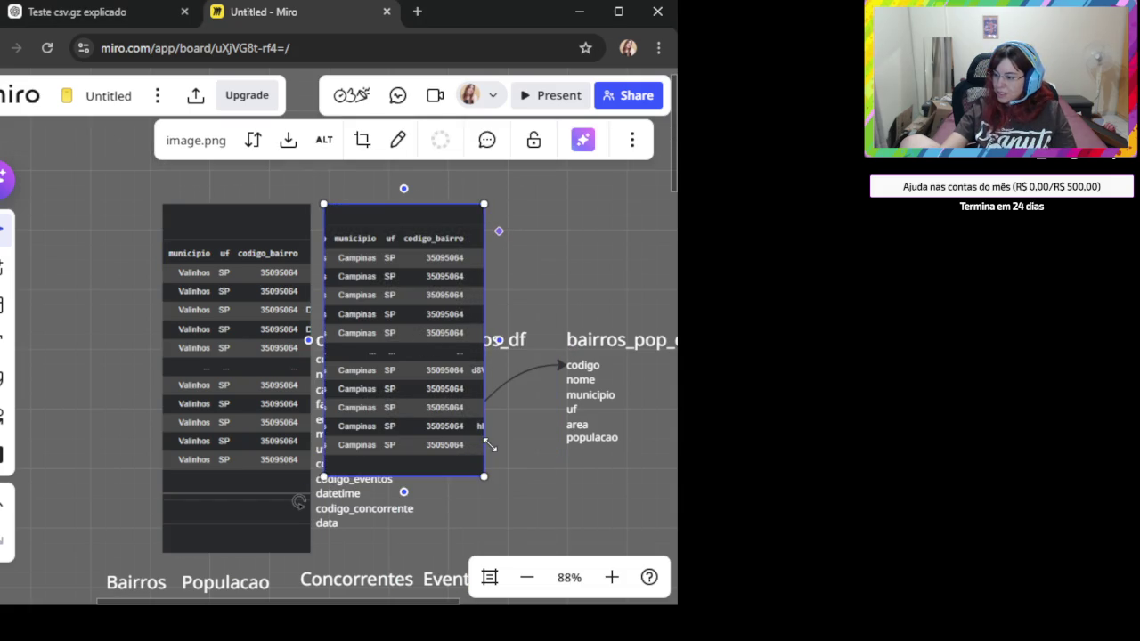
{"action": "left_click", "coordinate": [259, 275]}
{"action": "left_click", "coordinate": [387, 264]}
{"action": "left_click", "coordinate": [257, 269]}
{"action": "left_click", "coordinate": [443, 301]}
{"action": "left_click", "coordinate": [281, 313]}
{"action": "left_click", "coordinate": [392, 320]}
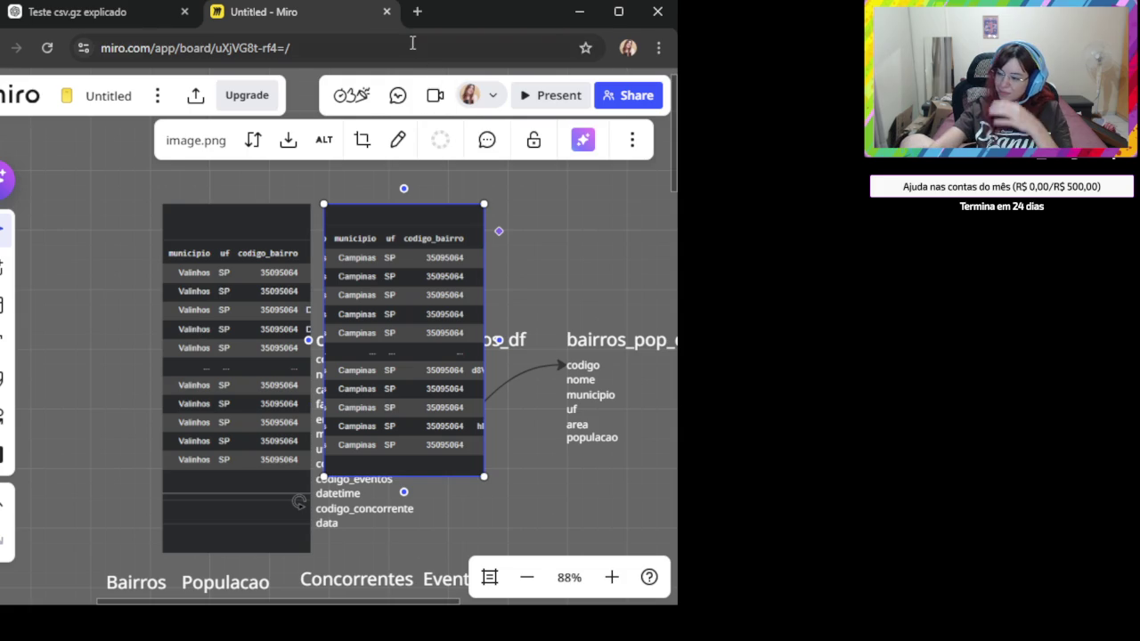
{"action": "left_click_drag", "start_coordinate": [432, 255], "coordinate": [424, 253]}
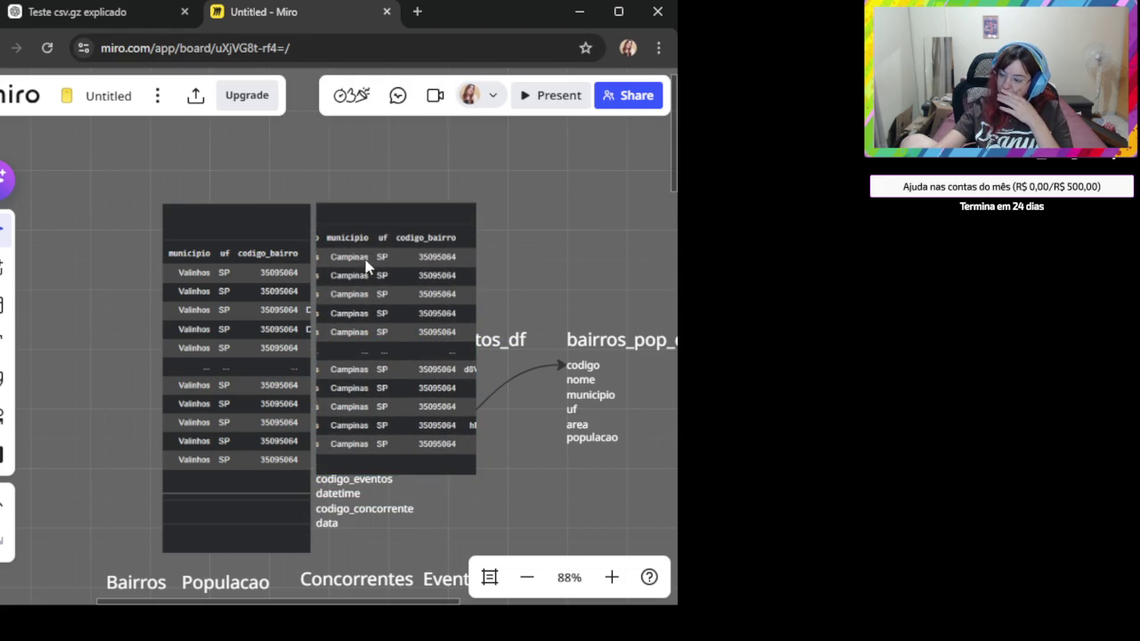
{"action": "left_click", "coordinate": [270, 281]}
{"action": "left_click", "coordinate": [411, 280]}
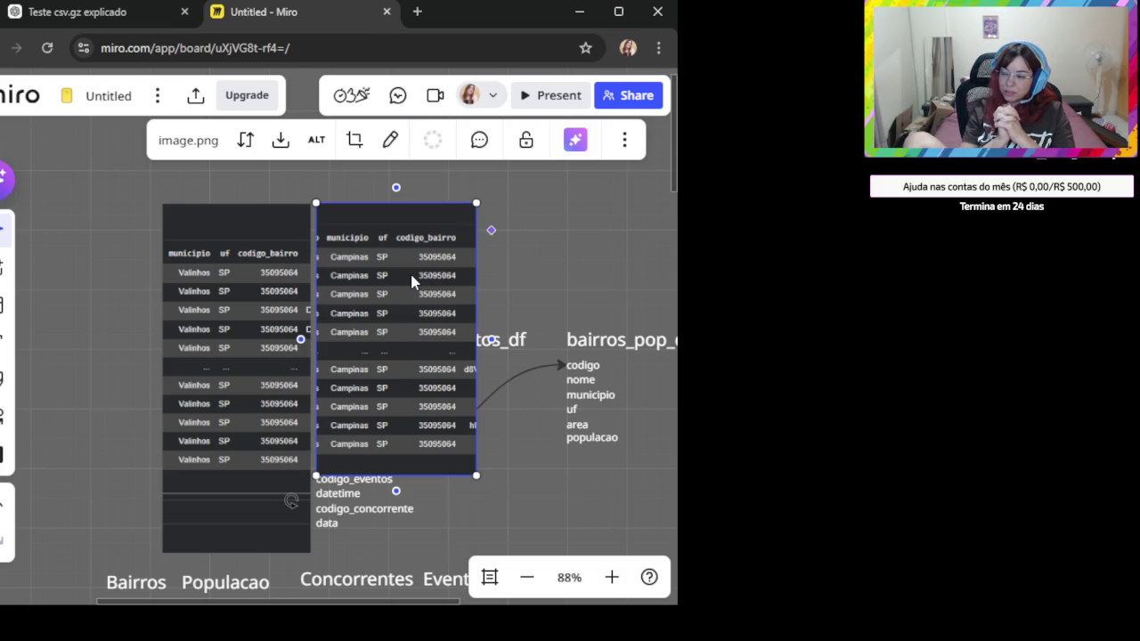
{"action": "left_click", "coordinate": [166, 327]}
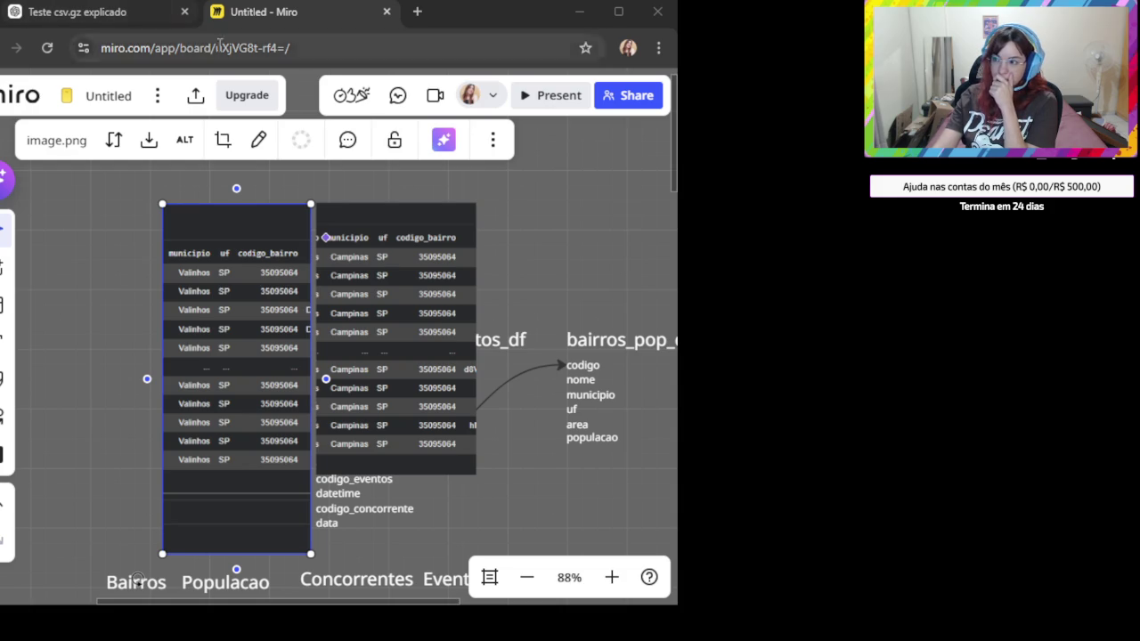
- Move the Campinas and Valinhos tables above the dataframe lists
{"action": "scroll", "coordinate": [505, 285], "scroll_direction": "up", "scroll_amount": 5}
{"action": "scroll", "coordinate": [498, 280], "scroll_direction": "down", "scroll_amount": 5}
{"action": "mouse_move", "coordinate": [499, 280]}
{"action": "left_mouse_down"}
{"action": "mouse_move", "coordinate": [391, 445]}
{"action": "mouse_move", "coordinate": [417, 262]}
{"action": "left_mouse_up"}
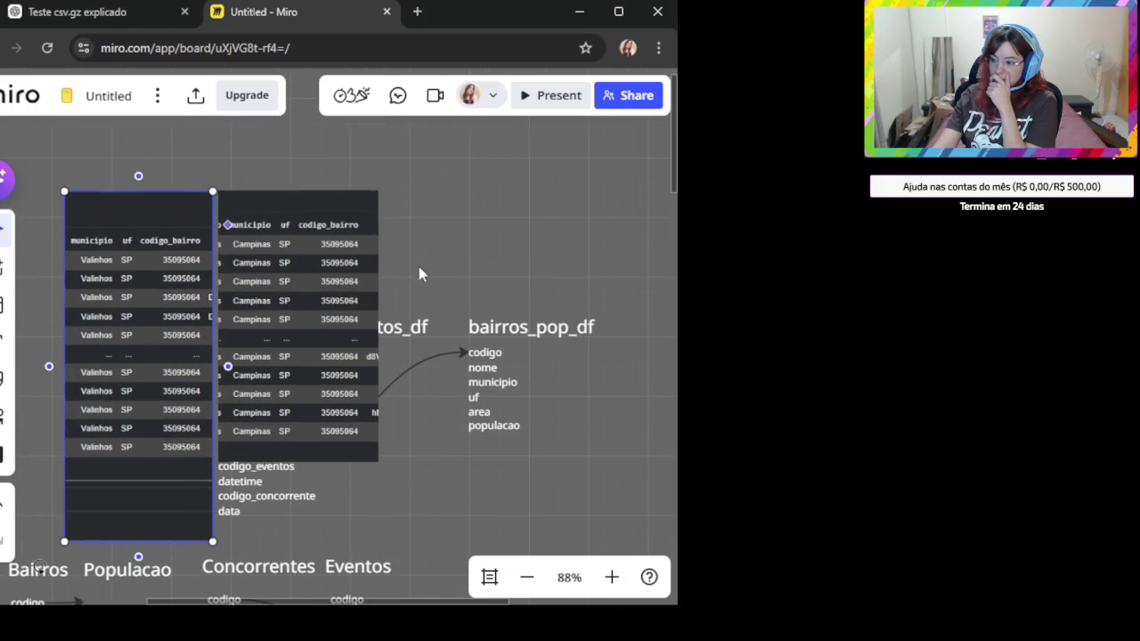
{"action": "mouse_move", "coordinate": [289, 316]}
{"action": "left_mouse_down"}
{"action": "mouse_move", "coordinate": [348, 447]}
{"action": "mouse_move", "coordinate": [497, 140]}
{"action": "left_mouse_up"}
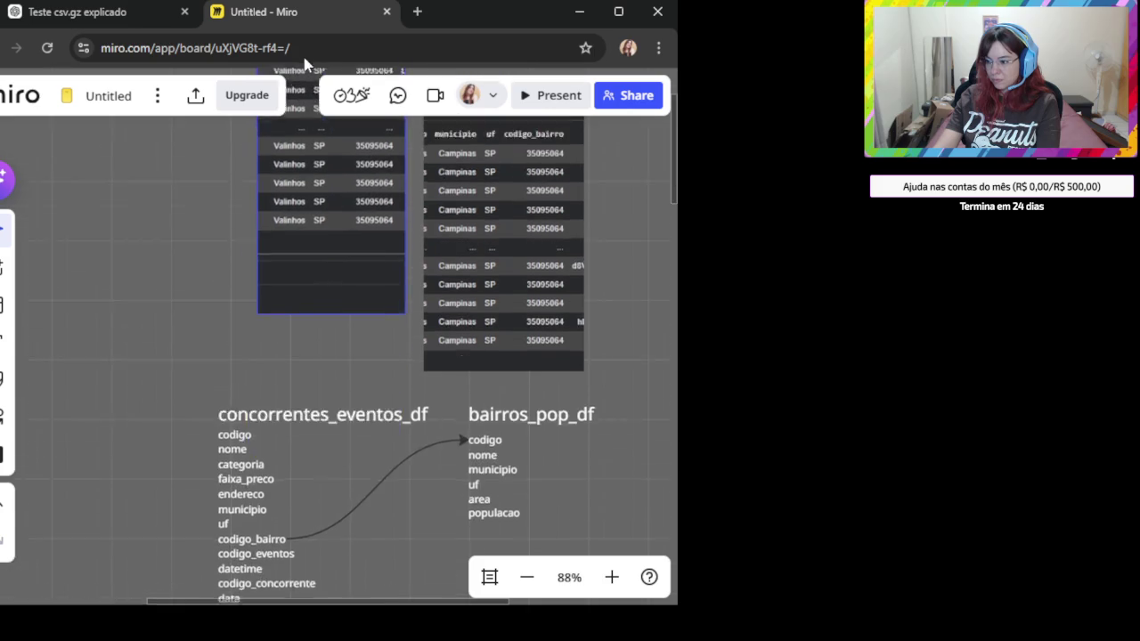
{"action": "left_click_drag", "start_coordinate": [113, 294], "coordinate": [299, 174]}
- Pan to the Bairros and Concorrentes lists and the # Tabela bairros notes
{"action": "scroll", "coordinate": [234, 377], "scroll_direction": "down", "scroll_amount": 2}
{"action": "left_click_drag", "start_coordinate": [222, 463], "coordinate": [217, 263]}
{"action": "scroll", "coordinate": [217, 303], "scroll_direction": "up", "scroll_amount": 1}
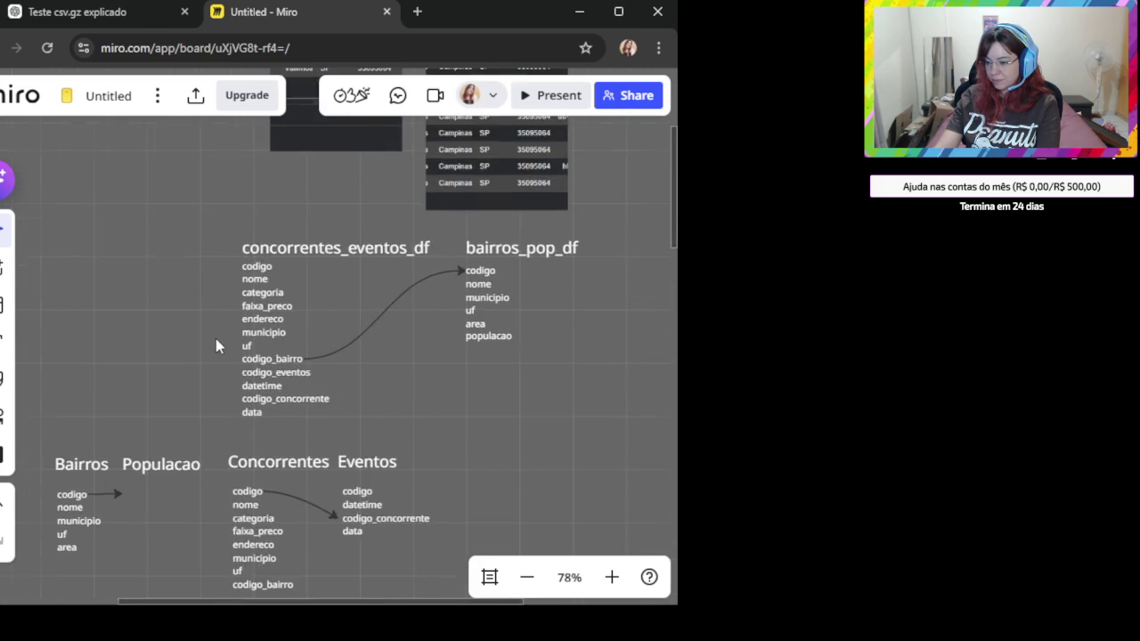
{"action": "left_click_drag", "start_coordinate": [216, 338], "coordinate": [178, 221]}
{"action": "scroll", "coordinate": [209, 272], "scroll_direction": "up", "scroll_amount": 2}
{"action": "left_click_drag", "start_coordinate": [350, 396], "coordinate": [396, 357]}
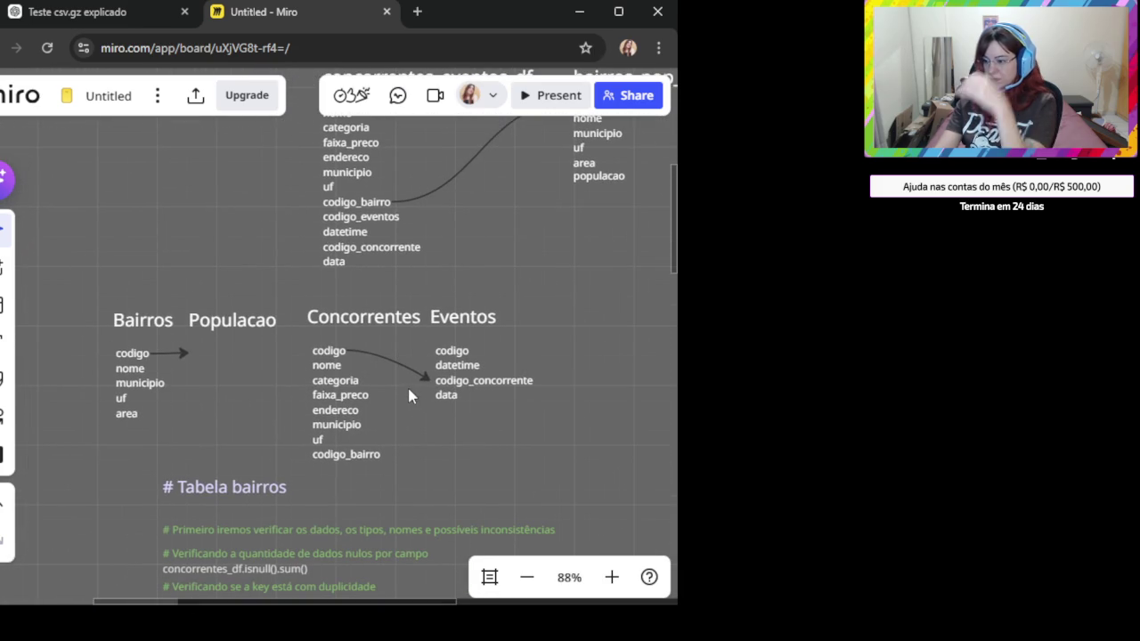
{"action": "left_click", "coordinate": [462, 350]}
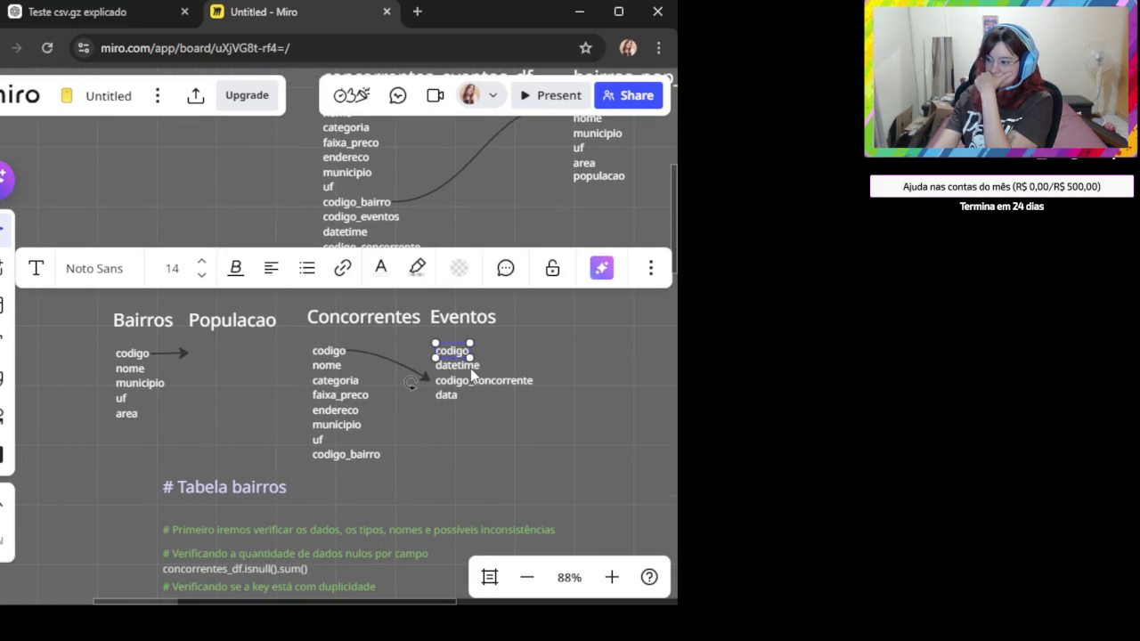
{"action": "left_click", "coordinate": [503, 383]}
{"action": "mouse_move", "coordinate": [513, 462]}
{"action": "left_mouse_down"}
{"action": "mouse_move", "coordinate": [496, 458]}
{"action": "mouse_move", "coordinate": [412, 540]}
{"action": "left_mouse_up"}
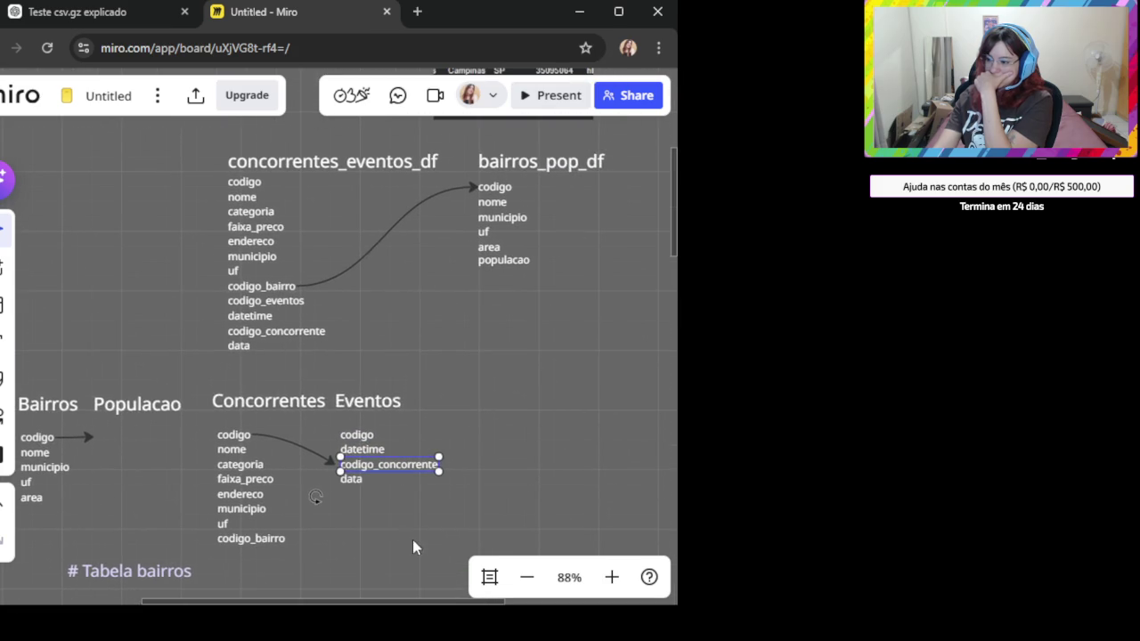
{"action": "left_click", "coordinate": [468, 510]}
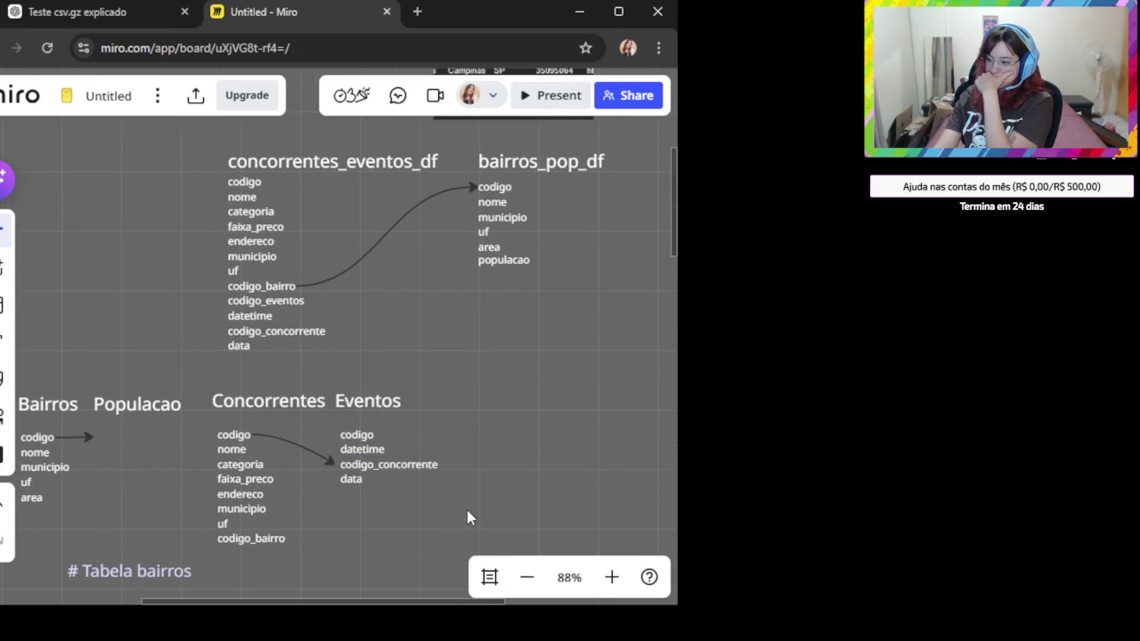
{"action": "left_click", "coordinate": [268, 402]}
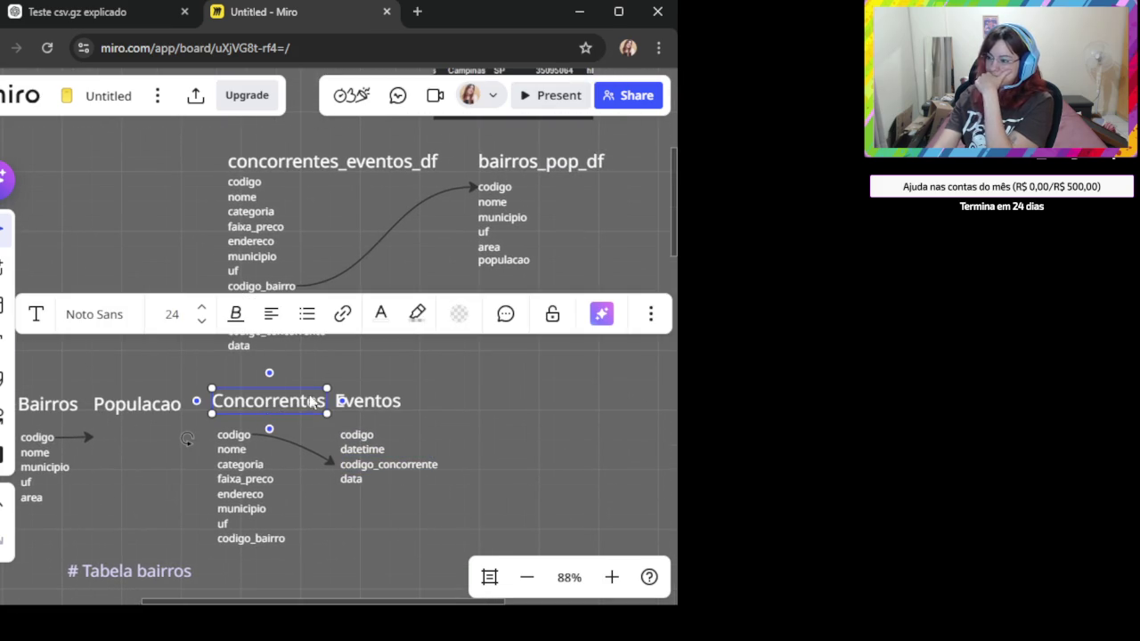
{"action": "left_click", "coordinate": [218, 153]}
{"action": "mouse_move", "coordinate": [183, 134]}
{"action": "left_mouse_down"}
{"action": "mouse_move", "coordinate": [516, 300]}
{"action": "mouse_move", "coordinate": [415, 356]}
{"action": "left_mouse_up"}
{"action": "left_click", "coordinate": [565, 363]}
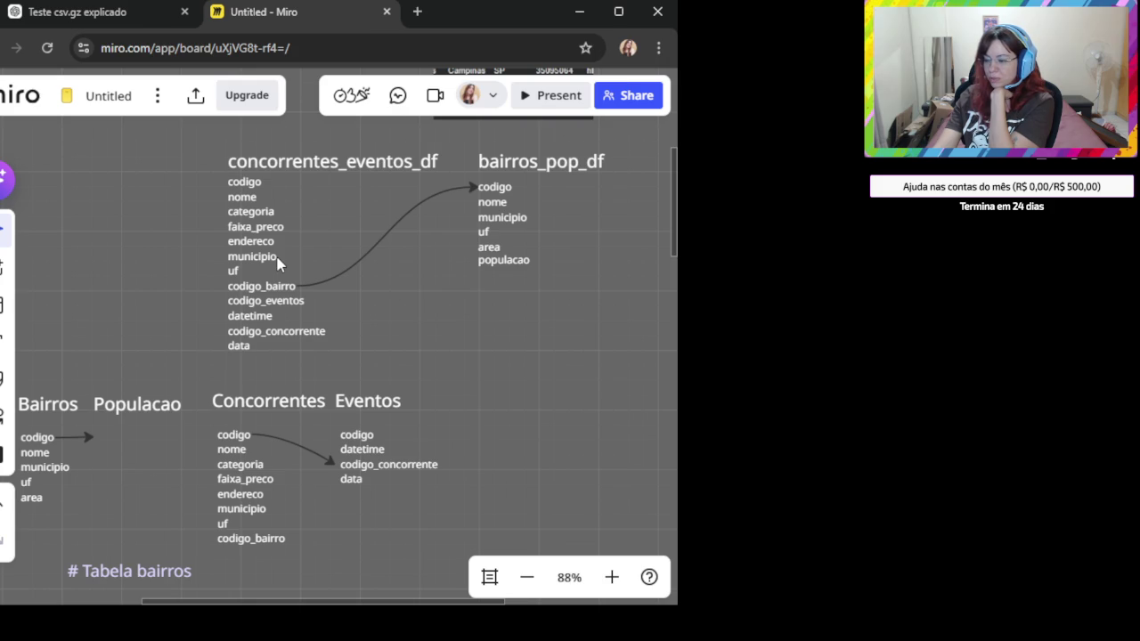
{"action": "left_click", "coordinate": [365, 465]}
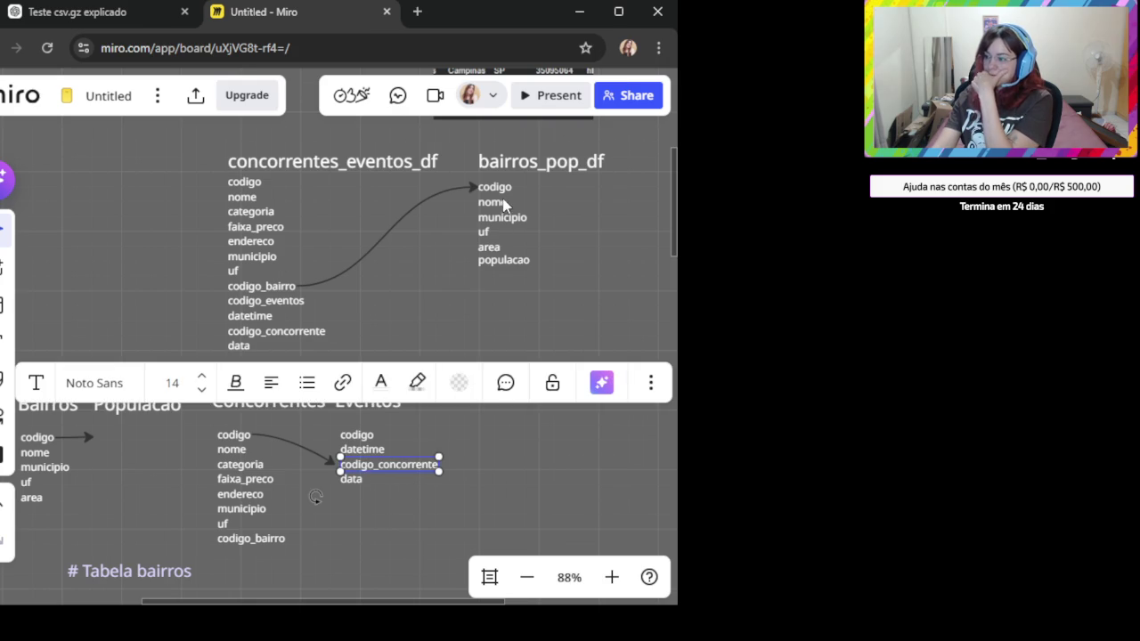
{"action": "left_click", "coordinate": [445, 149]}
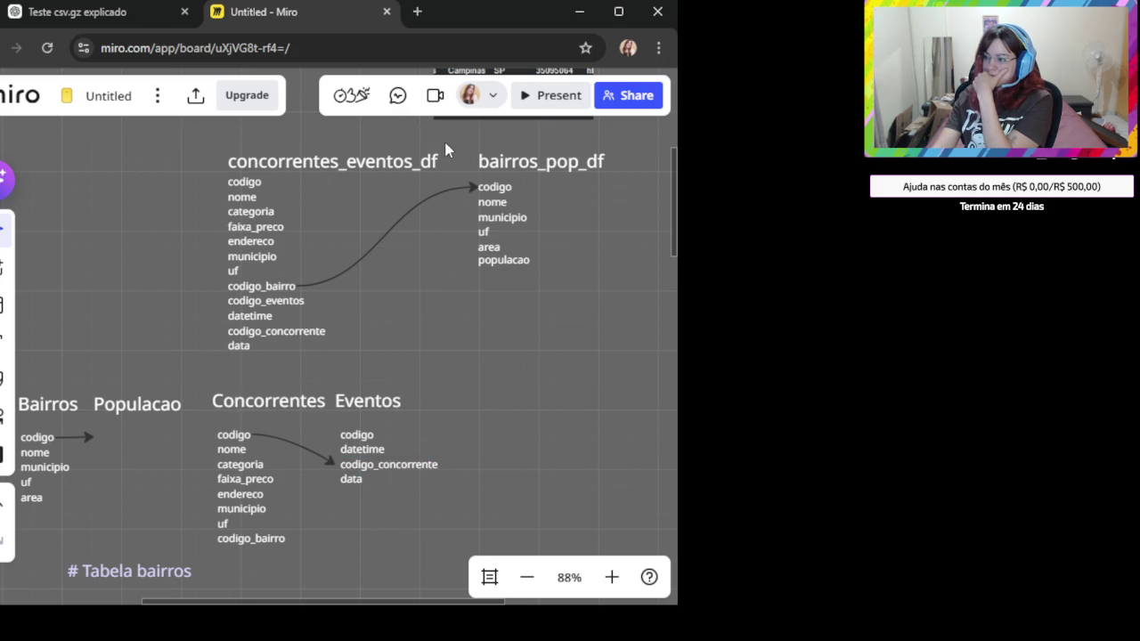
{"action": "left_click", "coordinate": [511, 161]}
{"action": "left_click", "coordinate": [513, 372]}
{"action": "left_click", "coordinate": [495, 187]}
{"action": "key", "text": "Escape"}
{"action": "left_click", "coordinate": [500, 171]}
{"action": "left_click", "coordinate": [266, 214]}
{"action": "left_click", "coordinate": [278, 178]}
{"action": "left_click", "coordinate": [276, 287]}
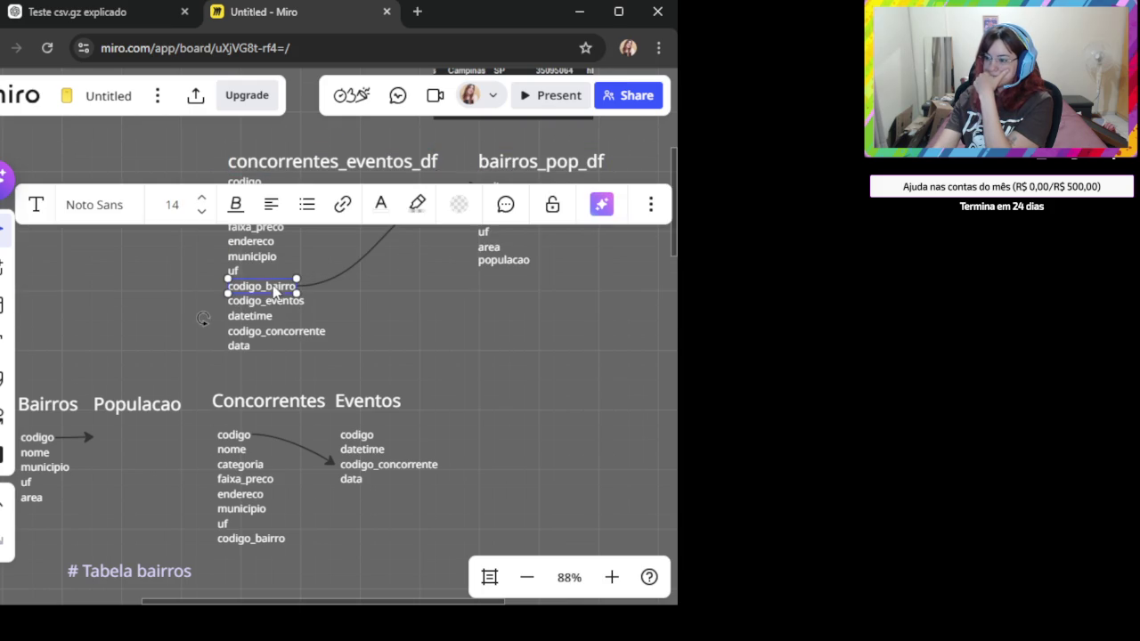
{"action": "left_click", "coordinate": [409, 367]}
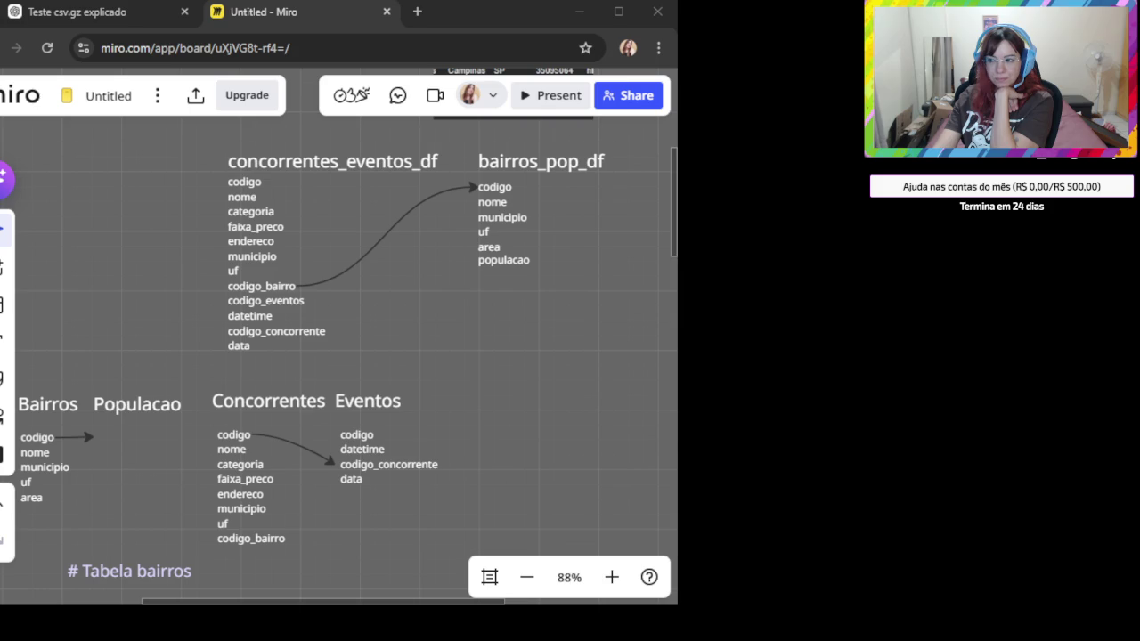
- Review the end of ChatGPT's codigo_bairro 35095064 consistency check
{"action": "left_click", "coordinate": [164, 13]}
{"action": "scroll", "coordinate": [220, 321], "scroll_direction": "down", "scroll_amount": 3}
{"action": "scroll", "coordinate": [220, 321], "scroll_direction": "down", "scroll_amount": 3}
{"action": "left_click", "coordinate": [356, 504]}
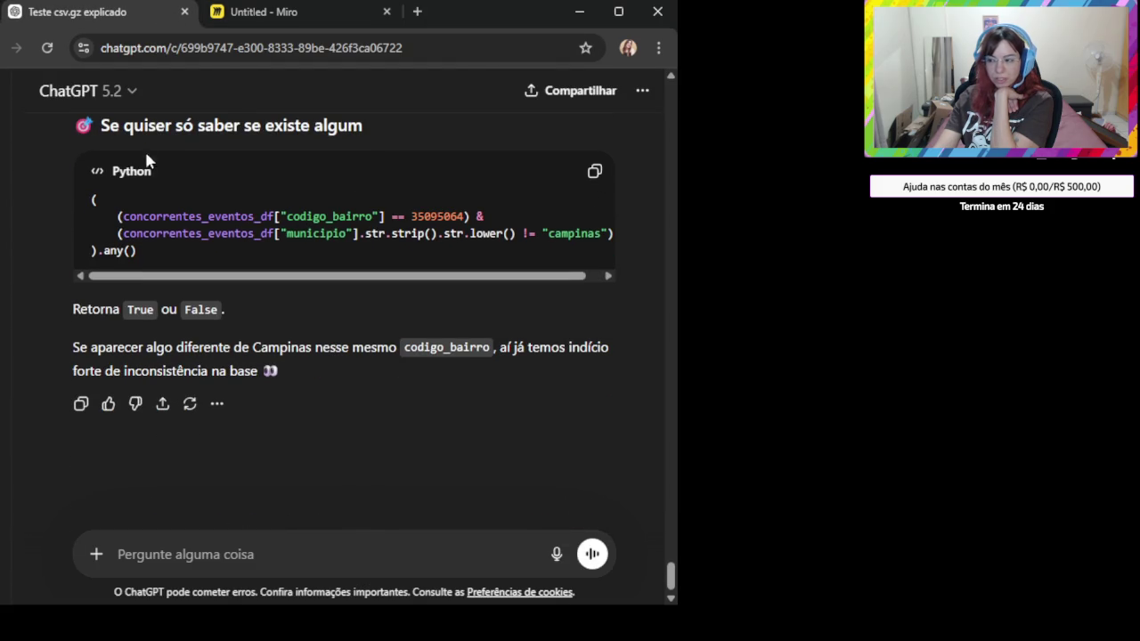
{"action": "left_click", "coordinate": [286, 16]}
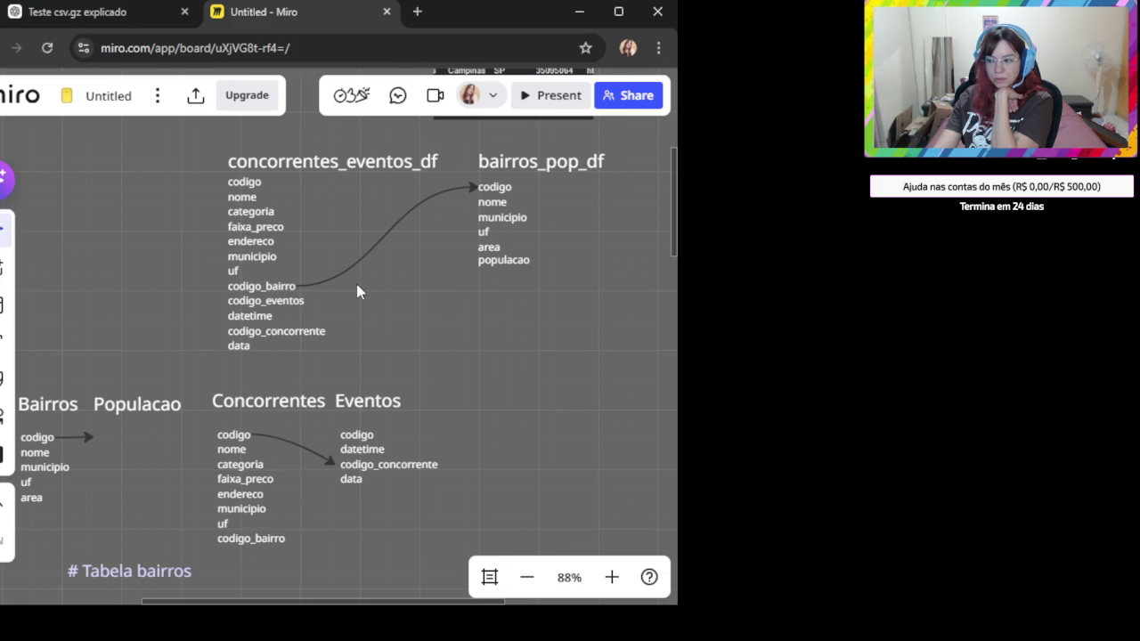
- Move the Campinas table screenshot up so its top lines up with the Valinhos table
{"action": "scroll", "coordinate": [369, 289], "scroll_direction": "down", "scroll_amount": 3}
{"action": "scroll", "coordinate": [381, 290], "scroll_direction": "down", "scroll_amount": 1}
{"action": "scroll", "coordinate": [361, 350], "scroll_direction": "up", "scroll_amount": 5}
{"action": "scroll", "coordinate": [361, 350], "scroll_direction": "up", "scroll_amount": 2}
{"action": "mouse_move", "coordinate": [362, 326]}
{"action": "left_mouse_down"}
{"action": "mouse_move", "coordinate": [382, 262]}
{"action": "mouse_move", "coordinate": [373, 223]}
{"action": "left_mouse_up"}
{"action": "left_click_drag", "start_coordinate": [506, 306], "coordinate": [496, 391]}
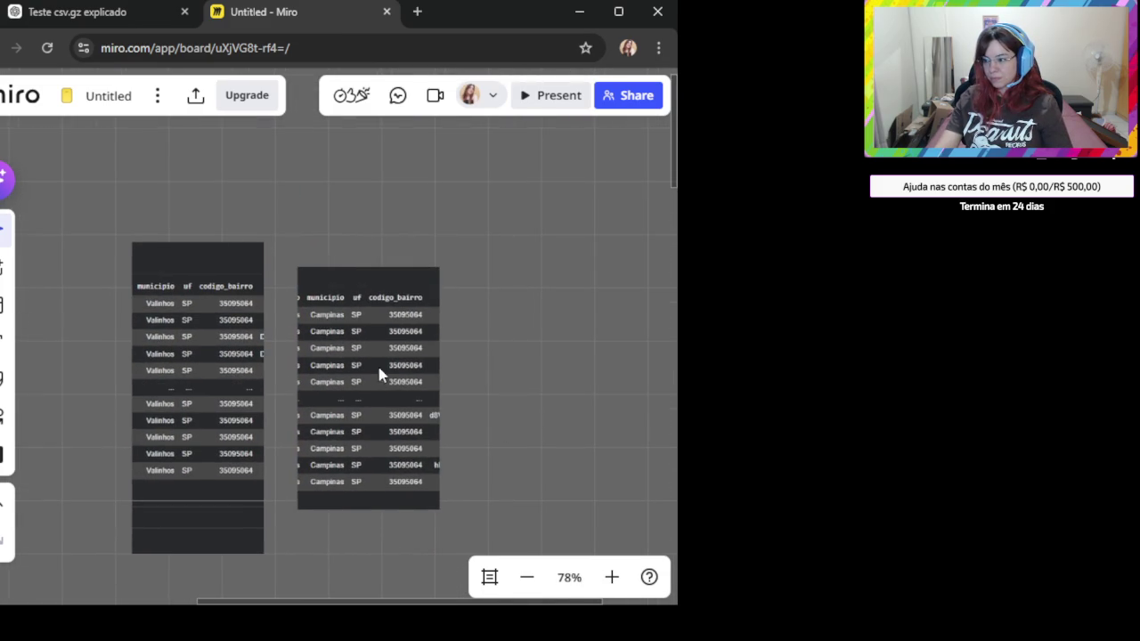
{"action": "left_click_drag", "start_coordinate": [380, 371], "coordinate": [384, 351]}
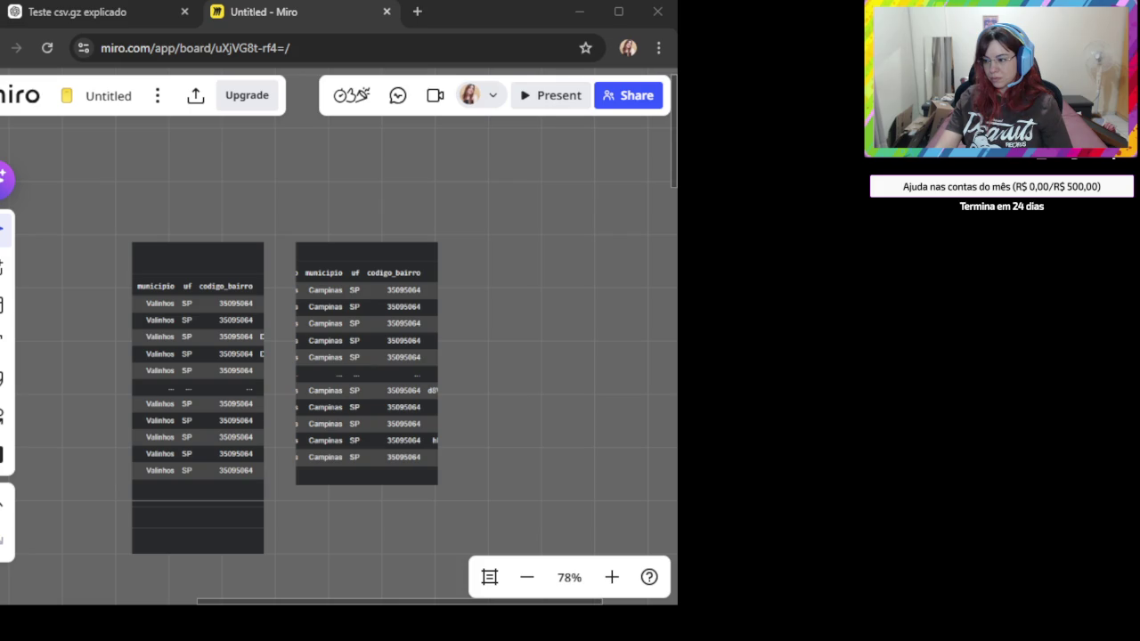
{"action": "left_click", "coordinate": [84, 13]}
- Ask ChatGPT, with the table screenshot attached, how to list codes having more than one municipio
{"action": "type", "text": "Na tb"}
{"action": "key", "text": "BackSpace"}
{"action": "type", "text": "abela concorrentes eu tenho dois tipos de "}
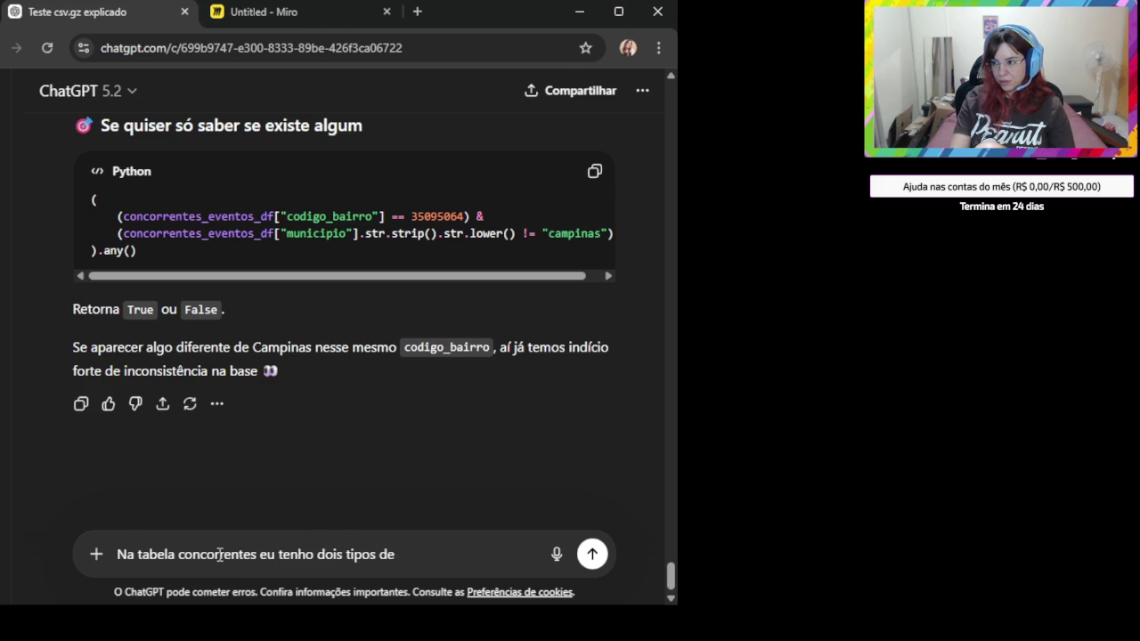
{"action": "type", "text": "minucip"}
{"action": "key", "text": "BackSpace"}
{"action": "key", "text": "BackSpace"}
{"action": "key", "text": "BackSpace"}
{"action": "key", "text": "BackSpace"}
{"action": "key", "text": "BackSpace"}
{"action": "type", "text": "unicipios e uf "}
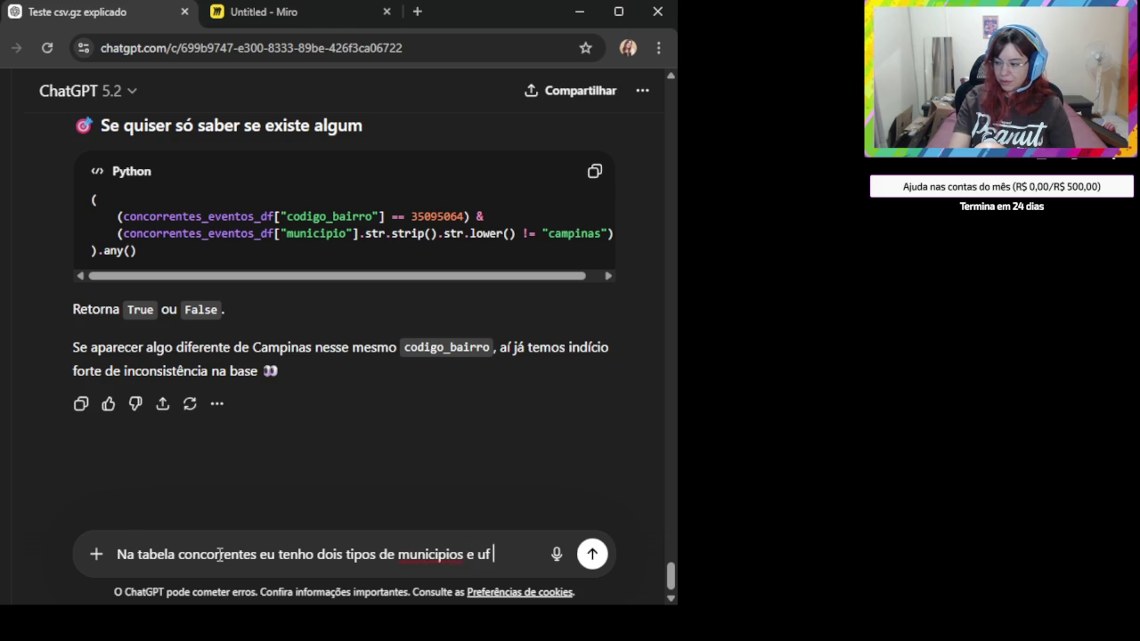
{"action": "type", "text": "com o mesmo código"}
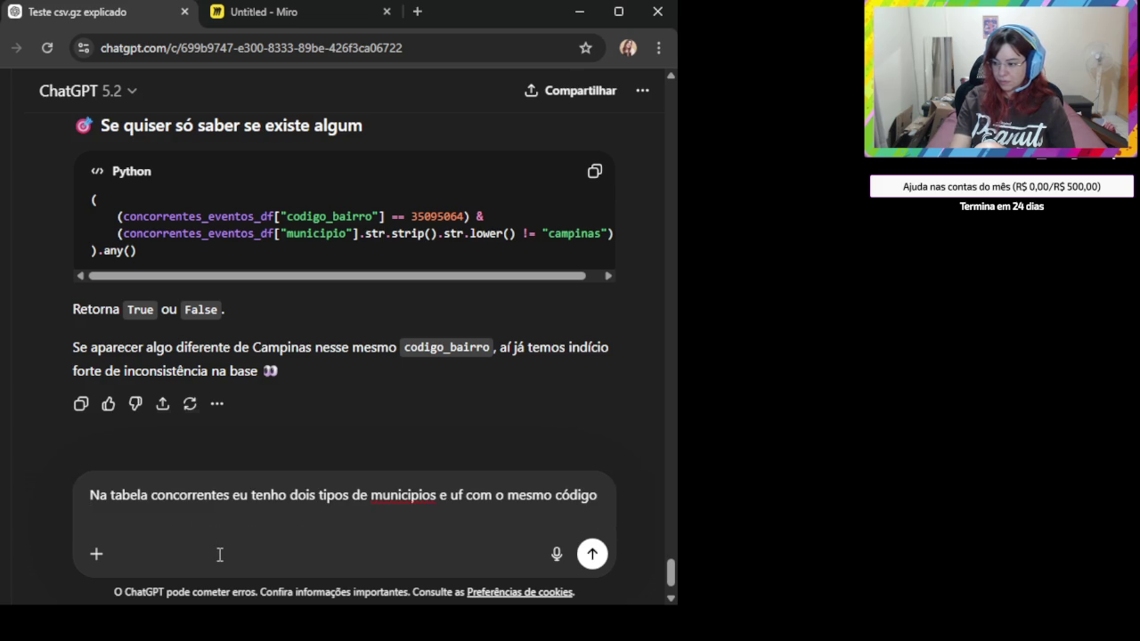
{"action": "key", "text": "ctrl+v"}
{"action": "type", "text": "Como faço pra ver todos os códigos"}
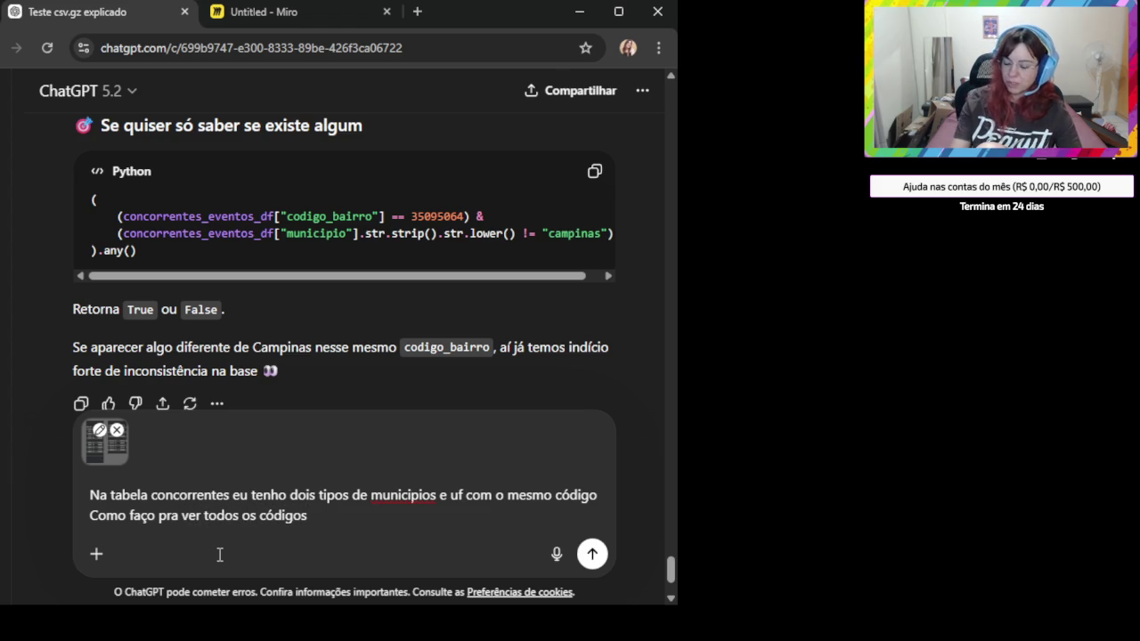
{"action": "type", "text": "que possuem mais de um tipo de municipio?"}
{"action": "key", "text": "Return"}
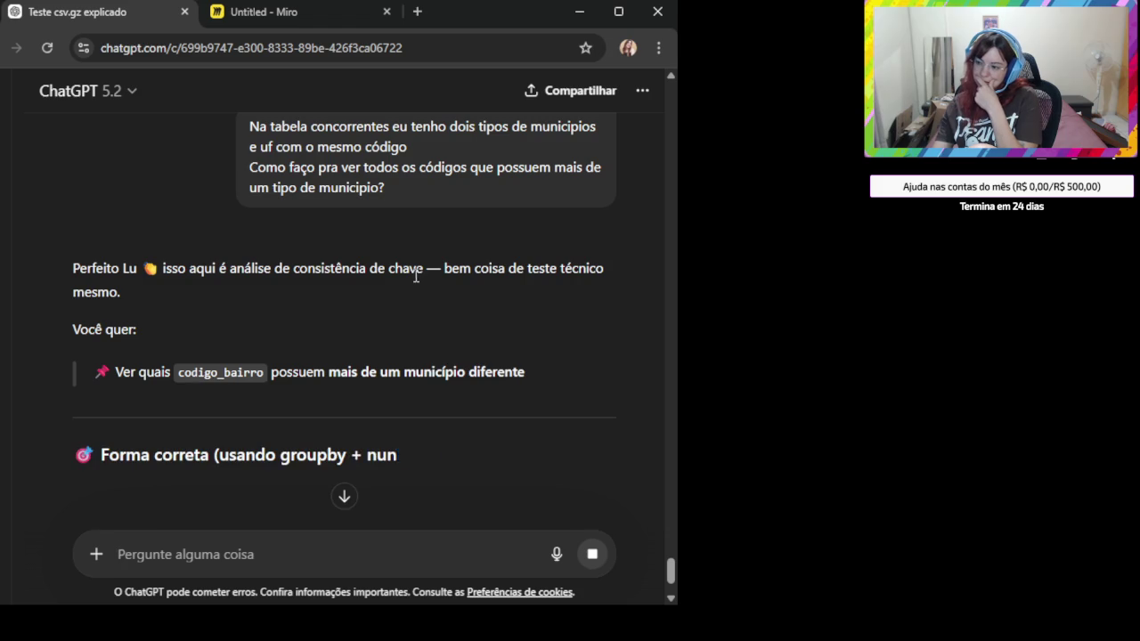
- Copy ChatGPT's groupby + nunique code that keeps codigo_bairro values with qtd_municipios > 1
{"action": "scroll", "coordinate": [407, 400], "scroll_direction": "down", "scroll_amount": 3}
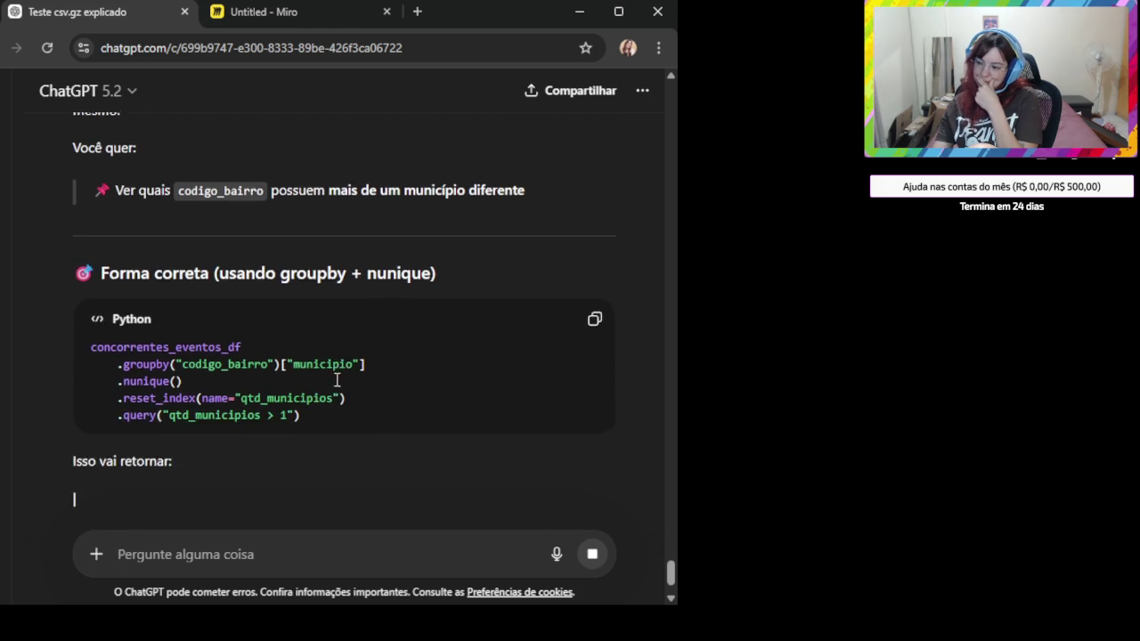
{"action": "scroll", "coordinate": [337, 380], "scroll_direction": "down", "scroll_amount": 1}
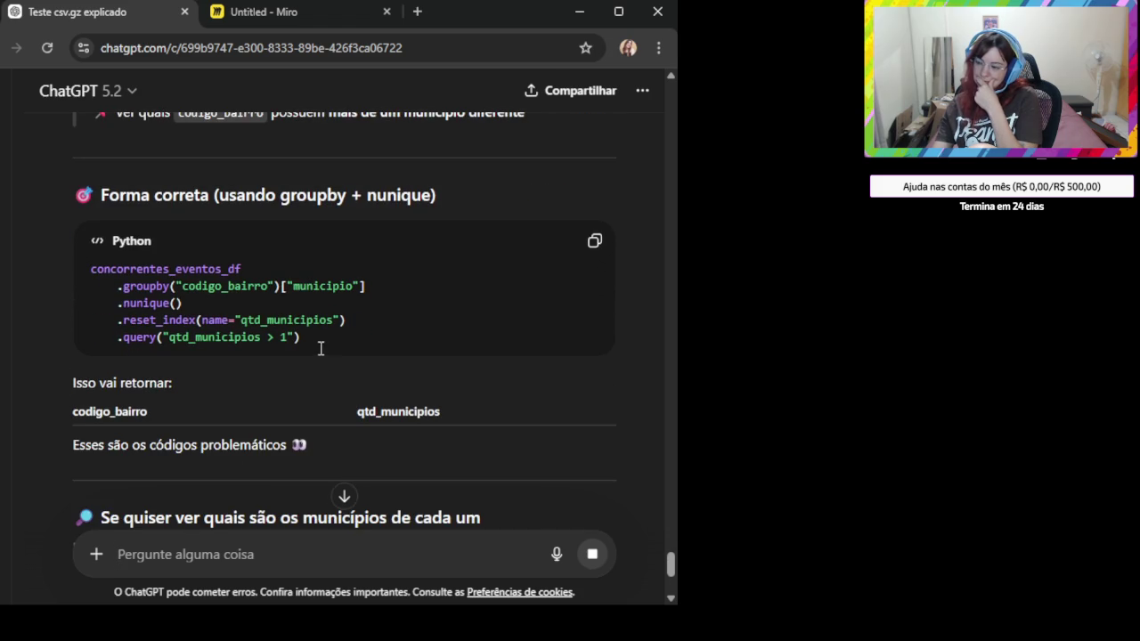
{"action": "left_click", "coordinate": [595, 247]}
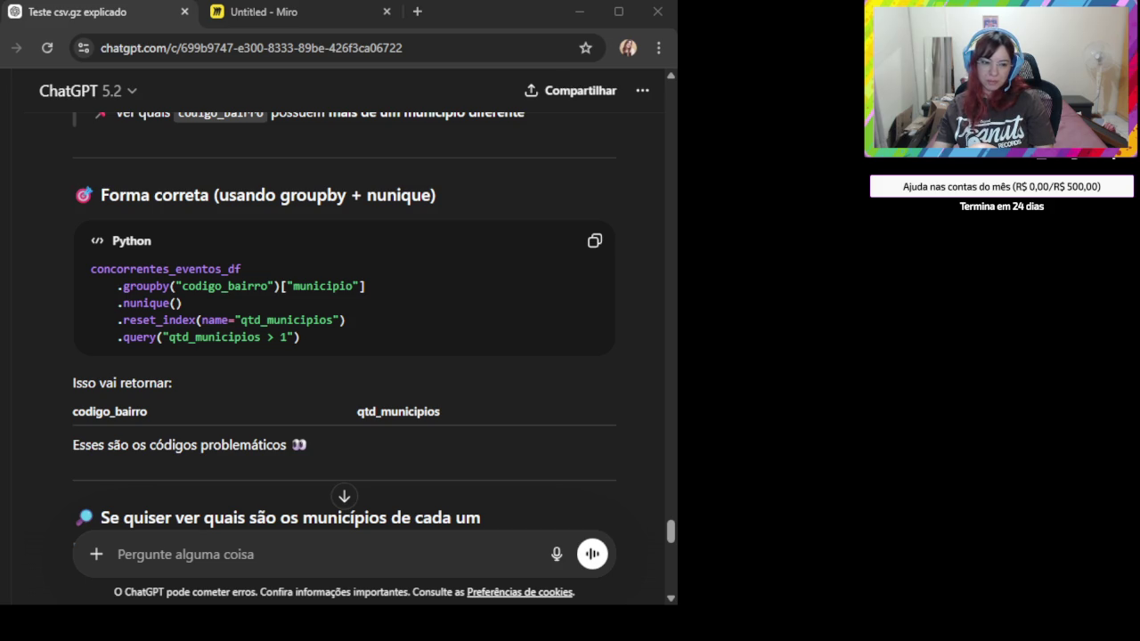
{"action": "left_click", "coordinate": [594, 240]}
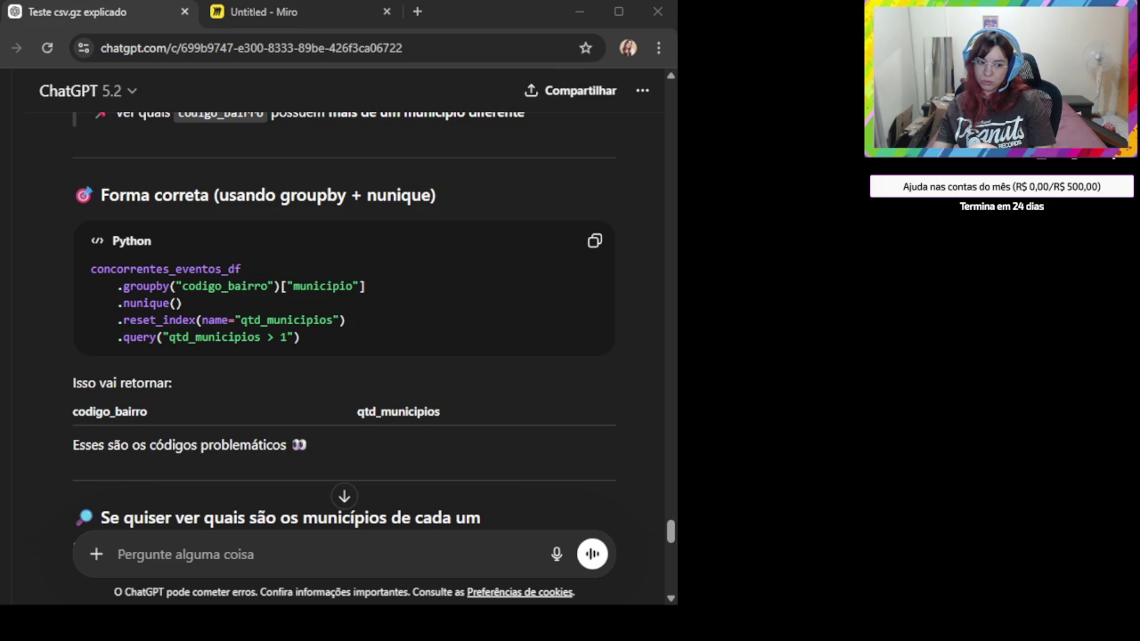
- Send the IndentationError traceback to ChatGPT and copy its parenthesised fix
{"action": "left_click", "coordinate": [273, 549]}
{"action": "key", "text": "ctrl+v"}
{"action": "key", "text": "Return"}
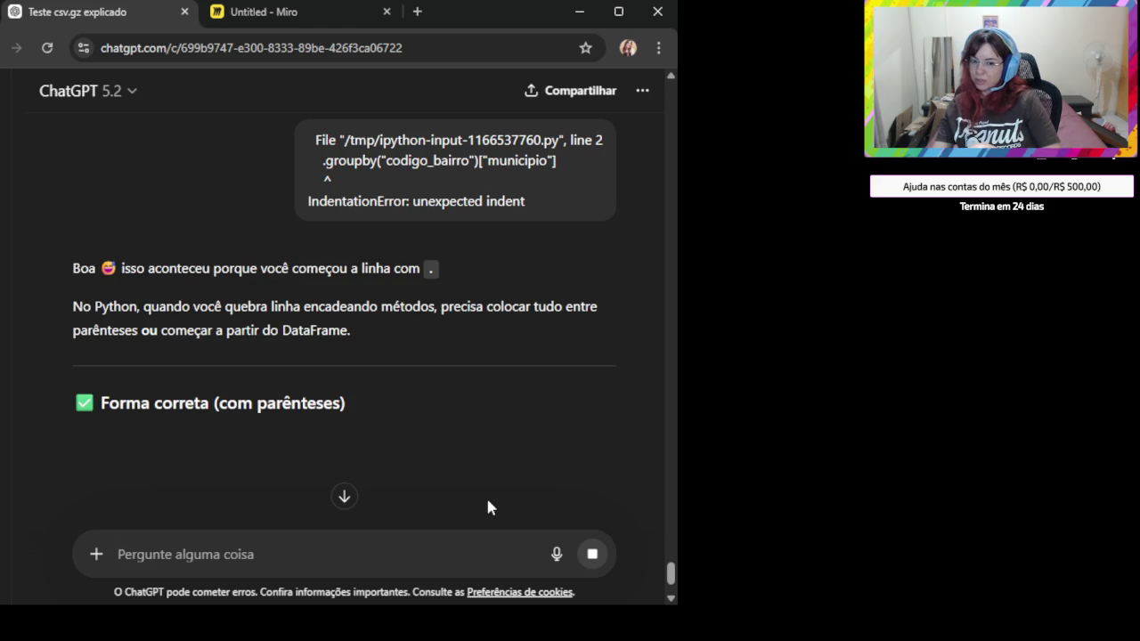
{"action": "scroll", "coordinate": [465, 489], "scroll_direction": "down", "scroll_amount": 2}
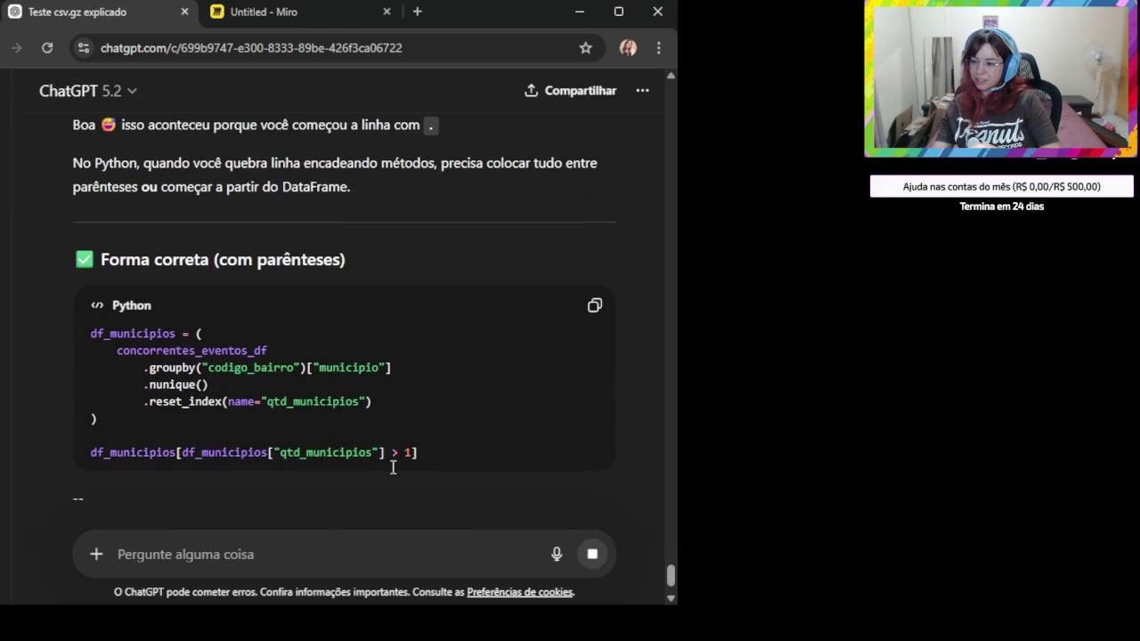
{"action": "left_click", "coordinate": [594, 307]}
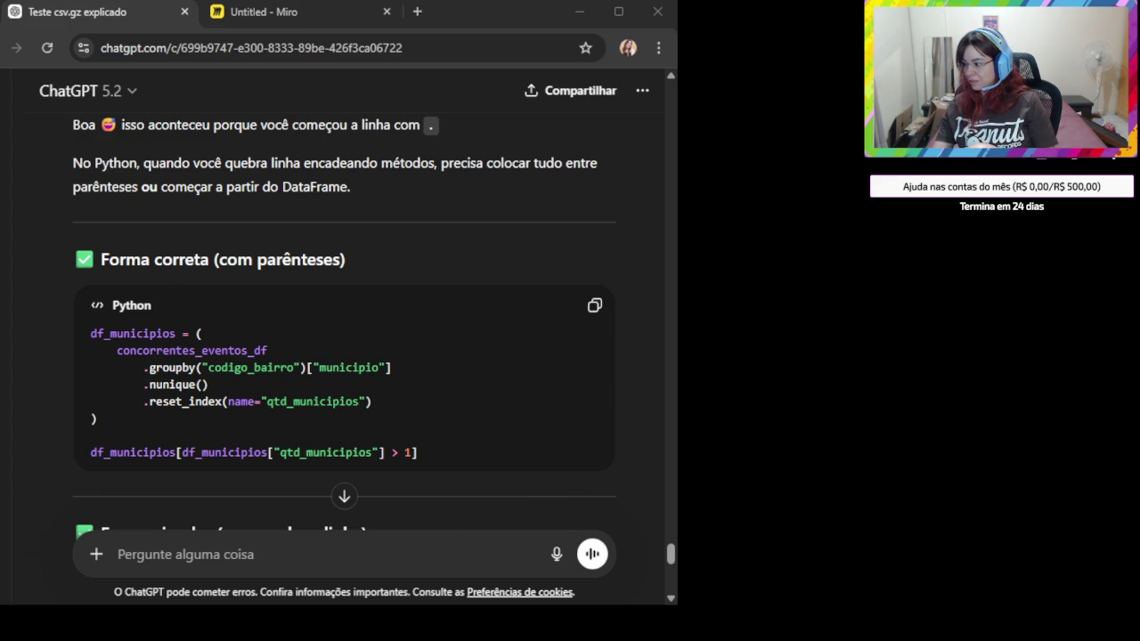
- Copy the single-line 'Forma simples' df_municipios code filtering qtd_municipios > 1
{"action": "scroll", "coordinate": [483, 353], "scroll_direction": "down", "scroll_amount": 1}
{"action": "scroll", "coordinate": [483, 353], "scroll_direction": "down", "scroll_amount": 1}
{"action": "scroll", "coordinate": [484, 354], "scroll_direction": "down", "scroll_amount": 1}
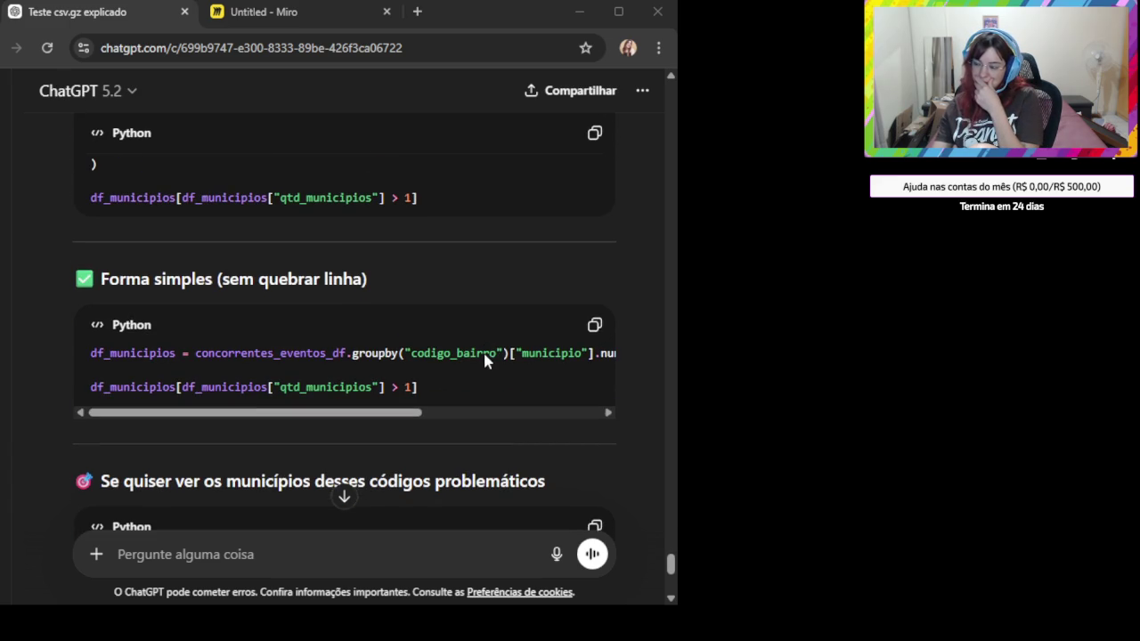
{"action": "scroll", "coordinate": [467, 356], "scroll_direction": "up", "scroll_amount": 1}
{"action": "scroll", "coordinate": [454, 352], "scroll_direction": "up", "scroll_amount": 2}
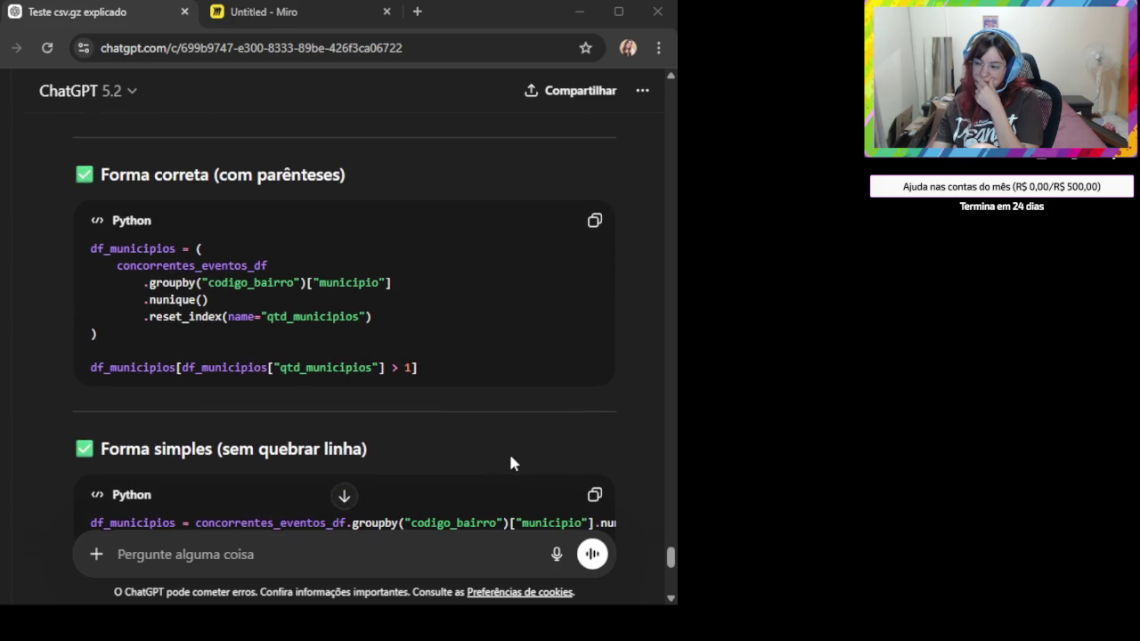
{"action": "scroll", "coordinate": [534, 437], "scroll_direction": "down", "scroll_amount": 2}
{"action": "left_click", "coordinate": [594, 409]}
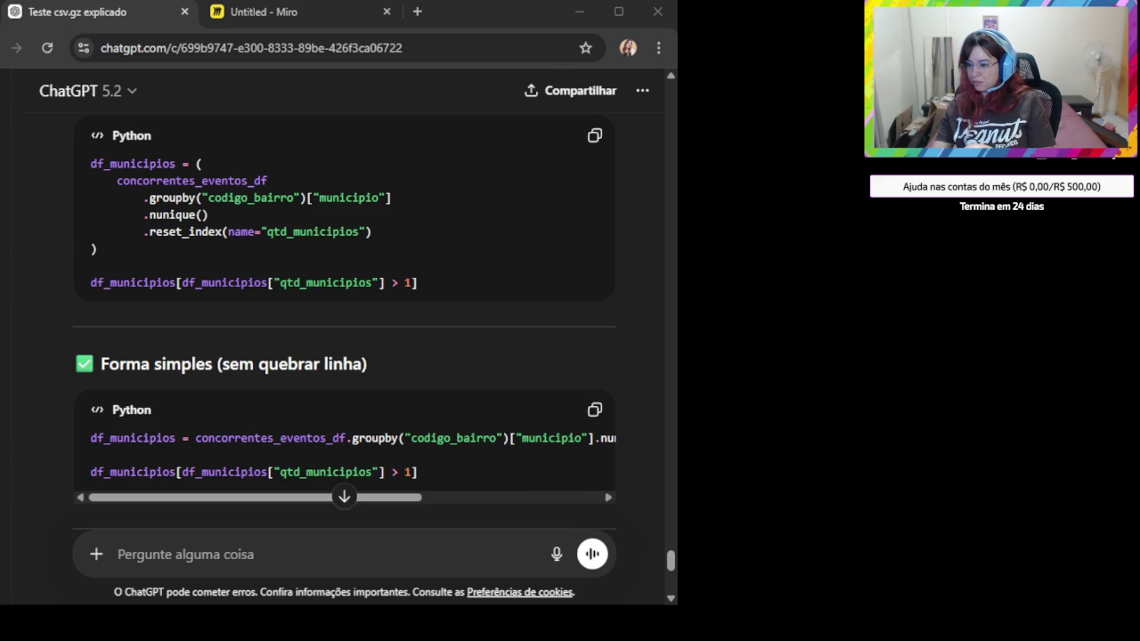
- Paste the question about the join's mismatched municipios, stripping its quotation marks
{"action": "left_click", "coordinate": [246, 554]}
{"action": "key", "text": "ctrl+v"}
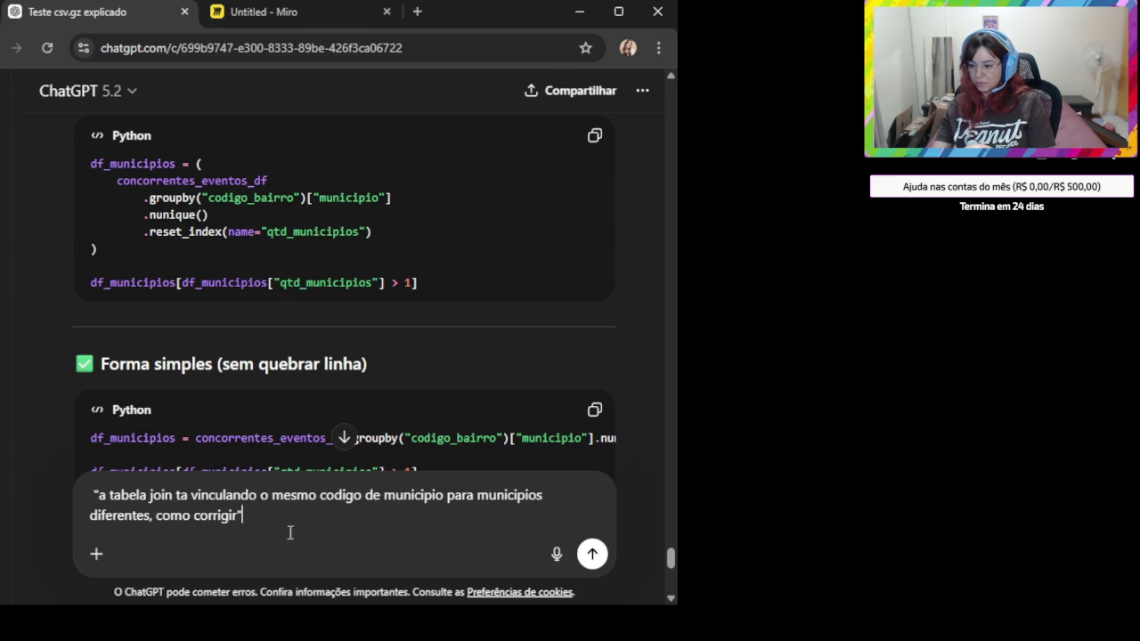
{"action": "key", "text": "BackSpace"}
{"action": "left_click", "coordinate": [98, 495]}
{"action": "key", "text": "BackSpace"}
{"action": "left_click", "coordinate": [283, 526]}
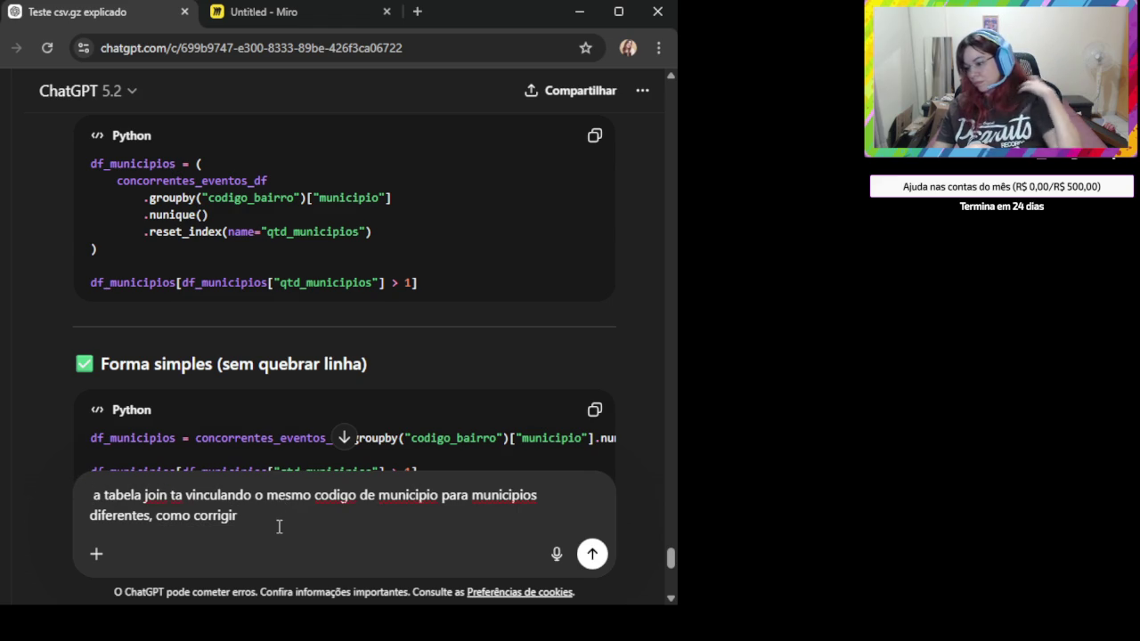
{"action": "key", "text": "shift+Return"}
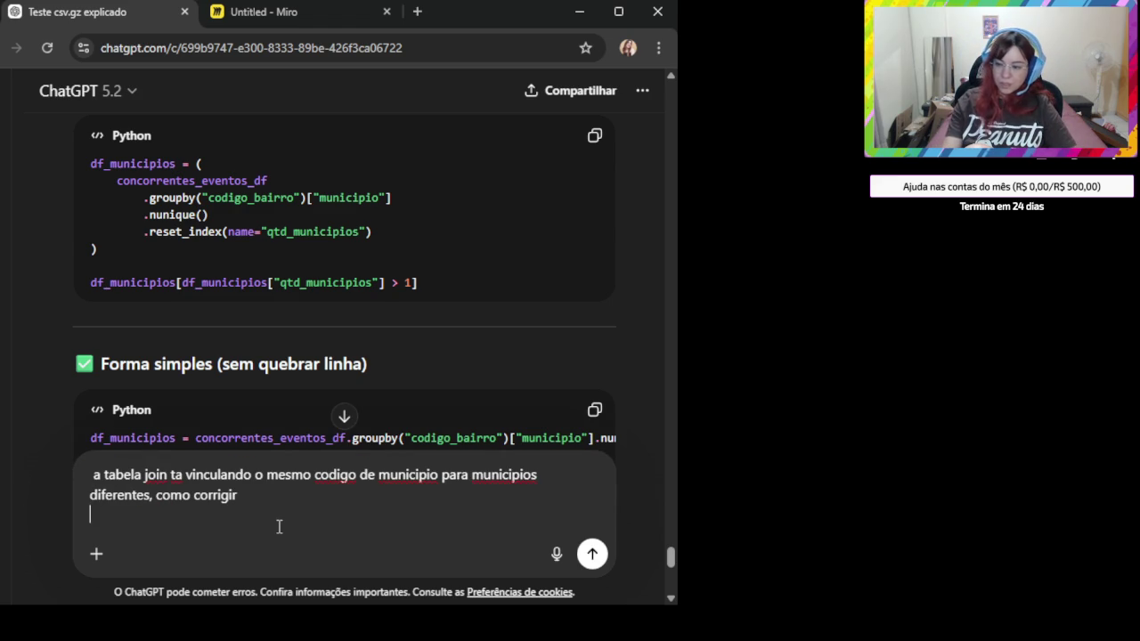
{"action": "key", "text": "shift+Return"}
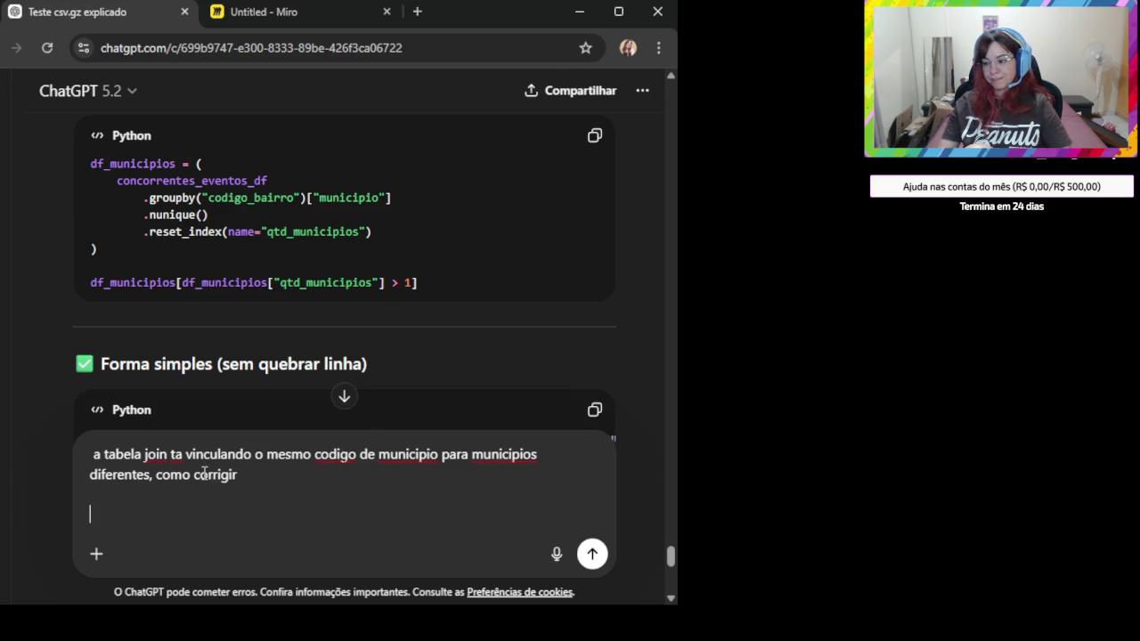
{"action": "key", "text": "BackSpace"}
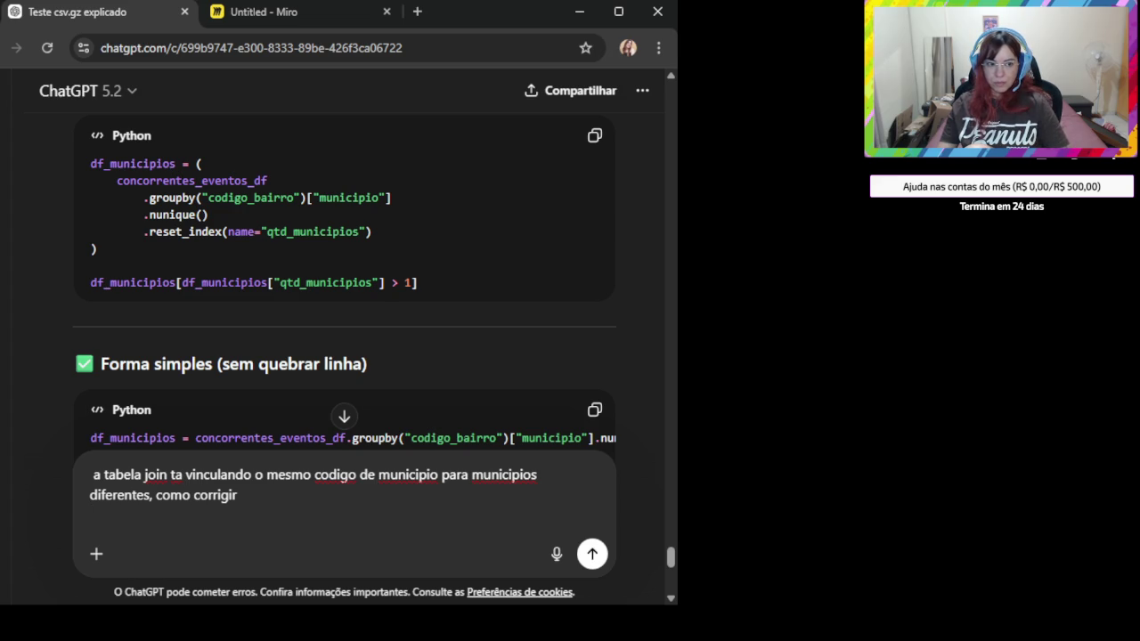
- Attach the table screenshot to the question and send it
{"action": "left_click", "coordinate": [125, 517]}
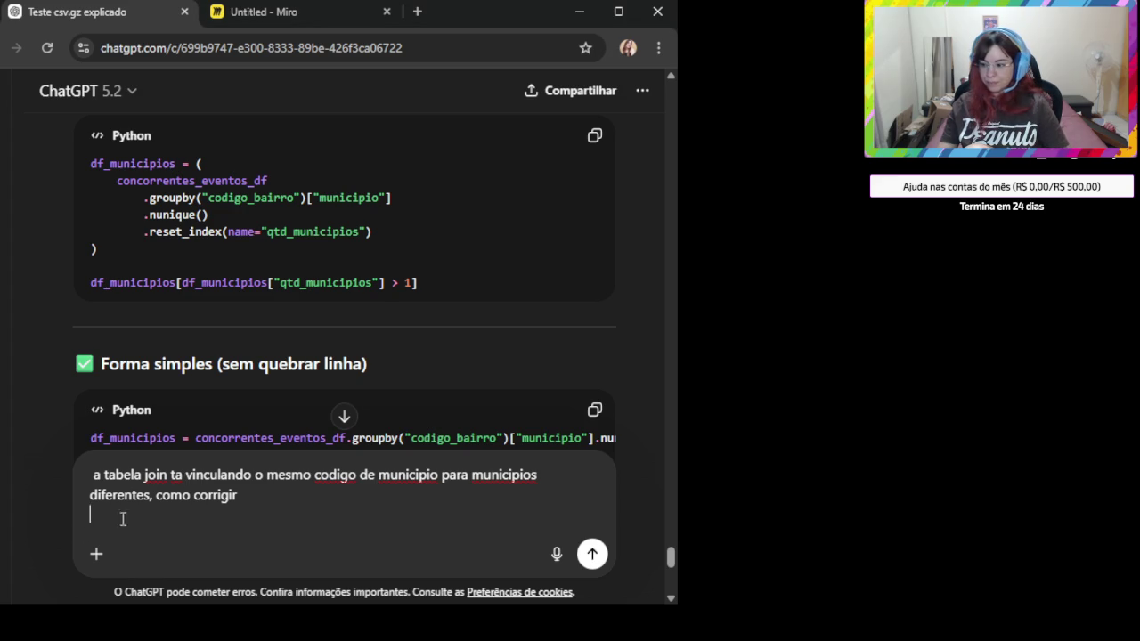
{"action": "key", "text": "ctrl+v"}
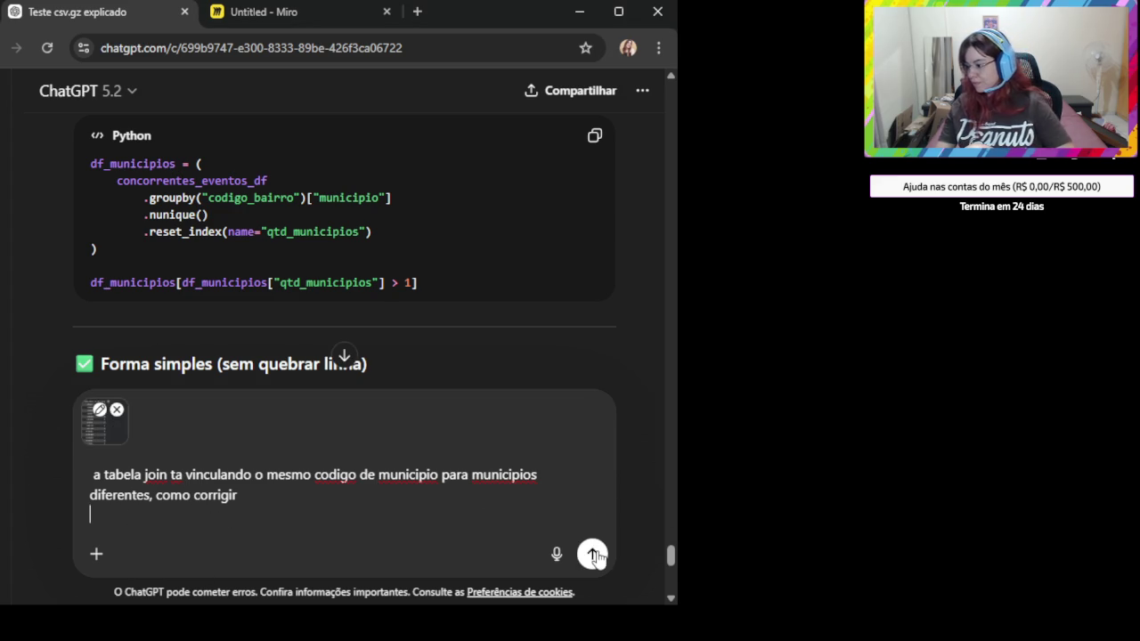
{"action": "left_click", "coordinate": [592, 554]}
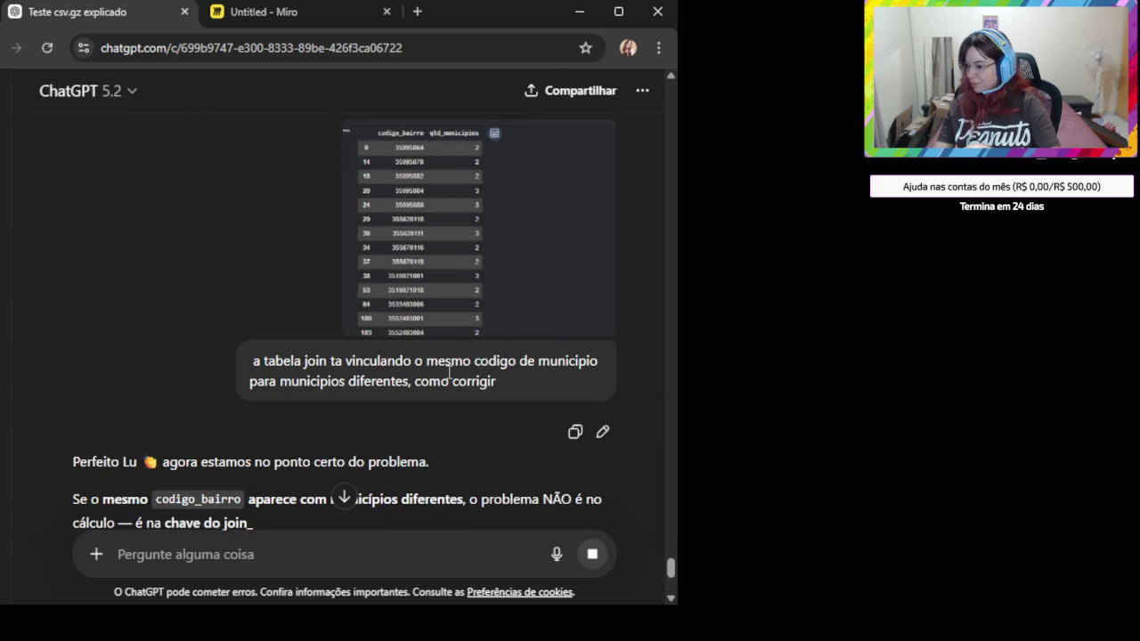
- Read the reply, highlighting codigo_bairro, down to the advice to join on municipio and uf
{"action": "scroll", "coordinate": [447, 379], "scroll_direction": "down", "scroll_amount": 3}
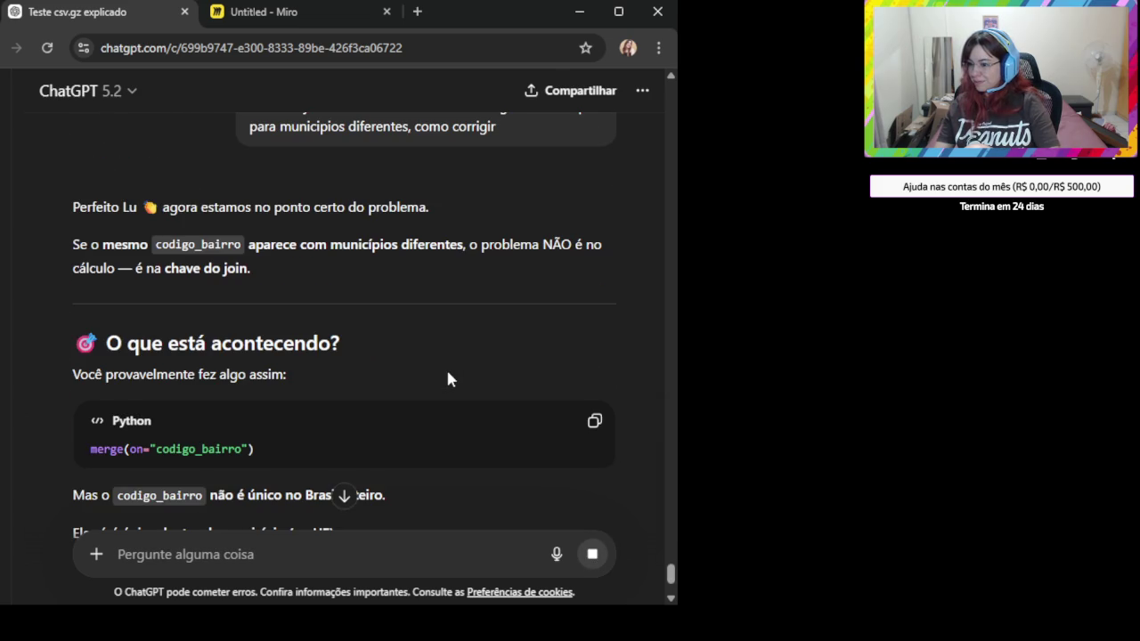
{"action": "scroll", "coordinate": [448, 378], "scroll_direction": "down", "scroll_amount": 1}
{"action": "scroll", "coordinate": [449, 373], "scroll_direction": "down", "scroll_amount": 1}
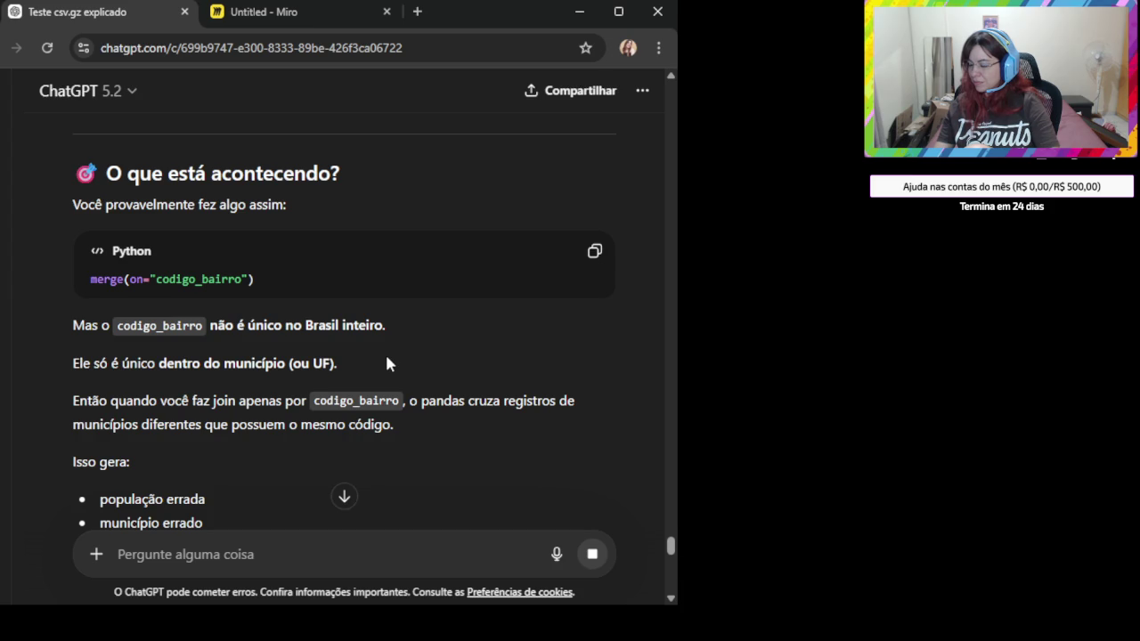
{"action": "double_click", "coordinate": [161, 322]}
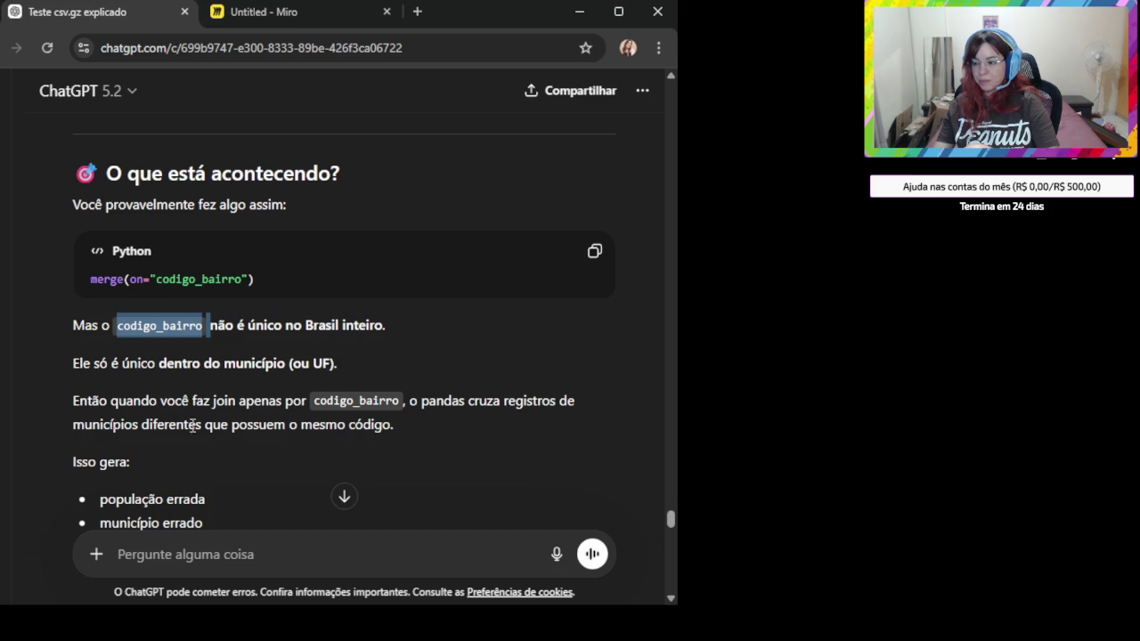
{"action": "scroll", "coordinate": [287, 440], "scroll_direction": "down", "scroll_amount": 2}
{"action": "scroll", "coordinate": [287, 445], "scroll_direction": "down", "scroll_amount": 2}
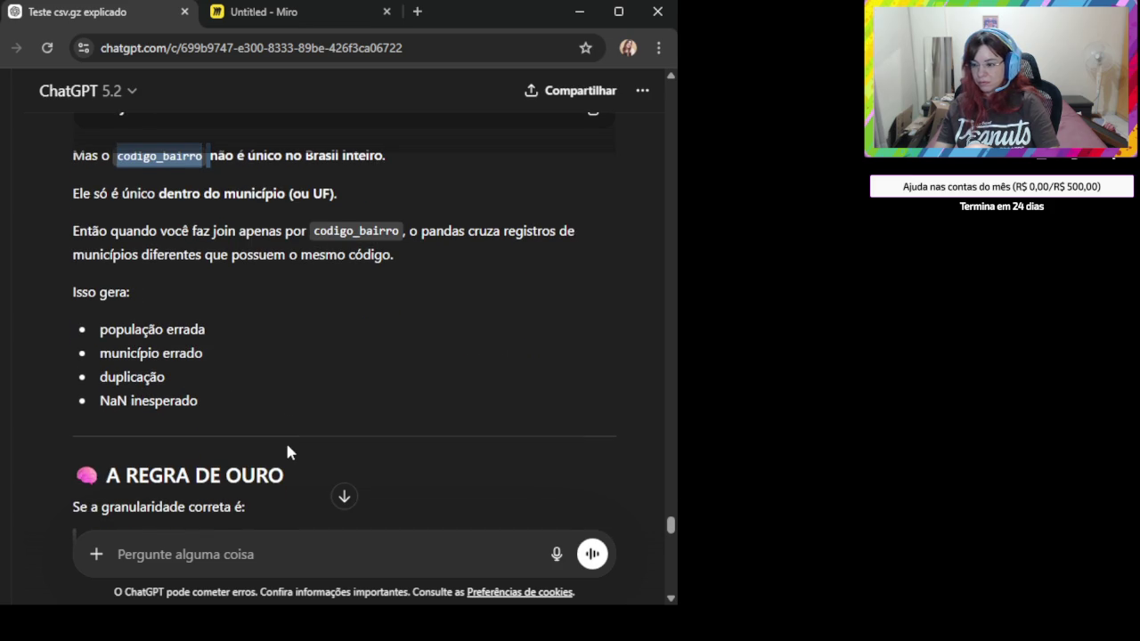
{"action": "scroll", "coordinate": [287, 449], "scroll_direction": "down", "scroll_amount": 2}
{"action": "scroll", "coordinate": [316, 418], "scroll_direction": "up", "scroll_amount": 2}
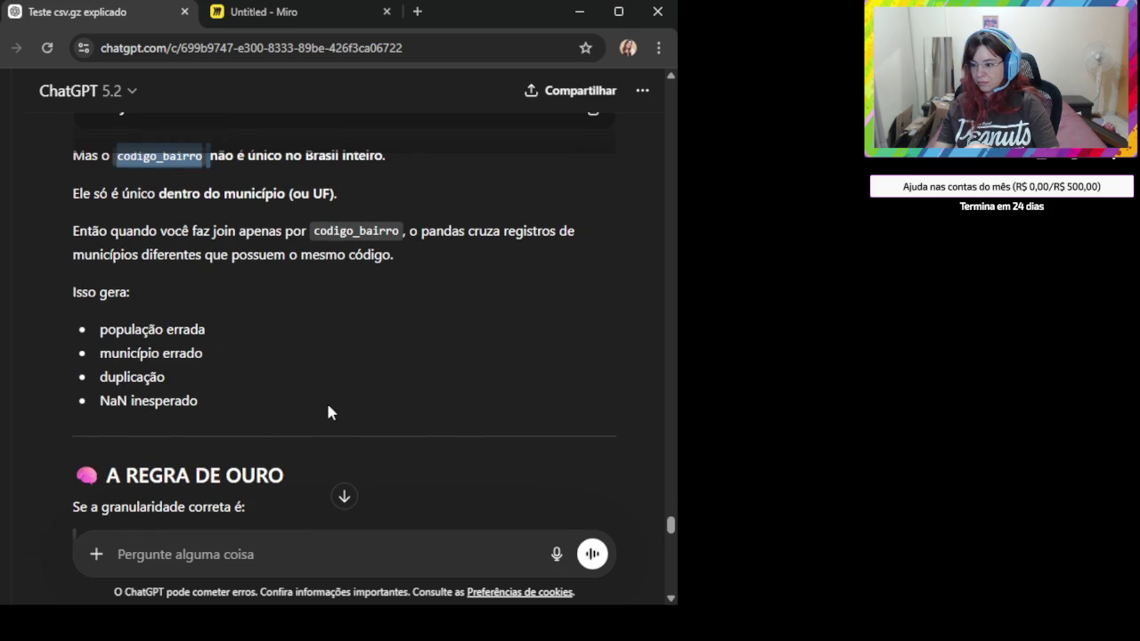
{"action": "scroll", "coordinate": [326, 409], "scroll_direction": "down", "scroll_amount": 3}
{"action": "scroll", "coordinate": [325, 407], "scroll_direction": "down", "scroll_amount": 1}
{"action": "scroll", "coordinate": [348, 403], "scroll_direction": "down", "scroll_amount": 4}
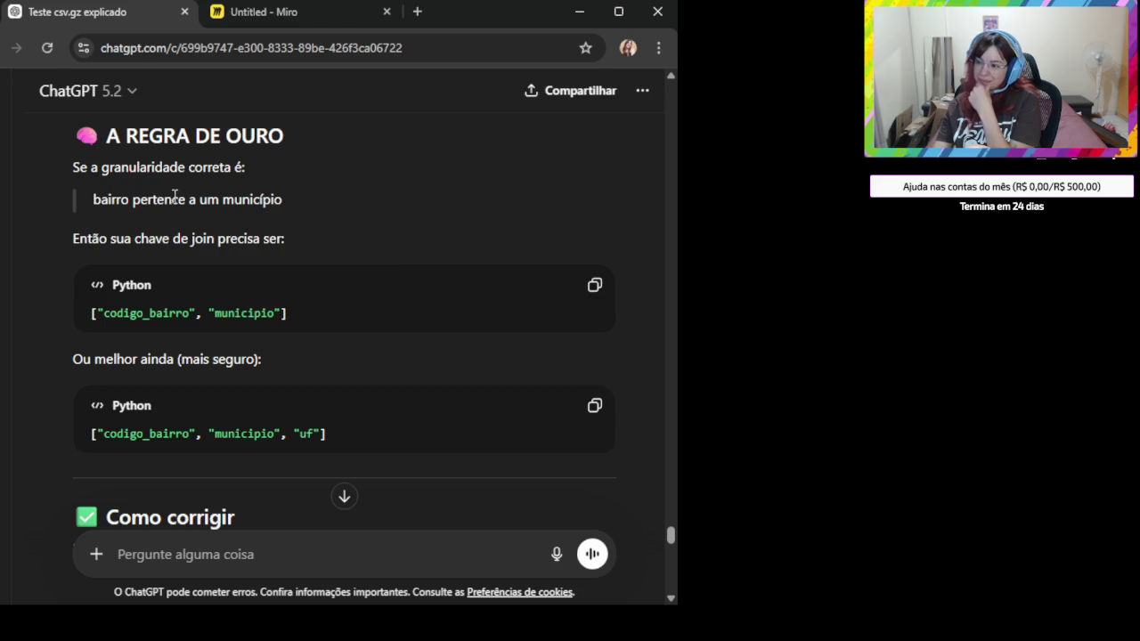
{"action": "triple_click", "coordinate": [150, 239]}
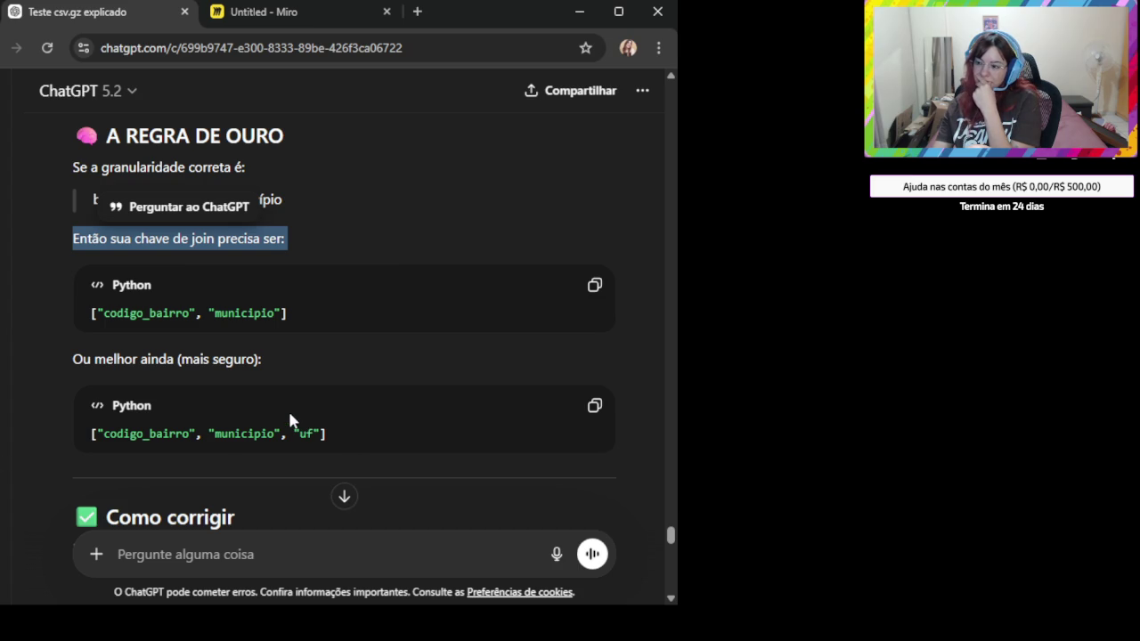
{"action": "scroll", "coordinate": [288, 418], "scroll_direction": "down", "scroll_amount": 1}
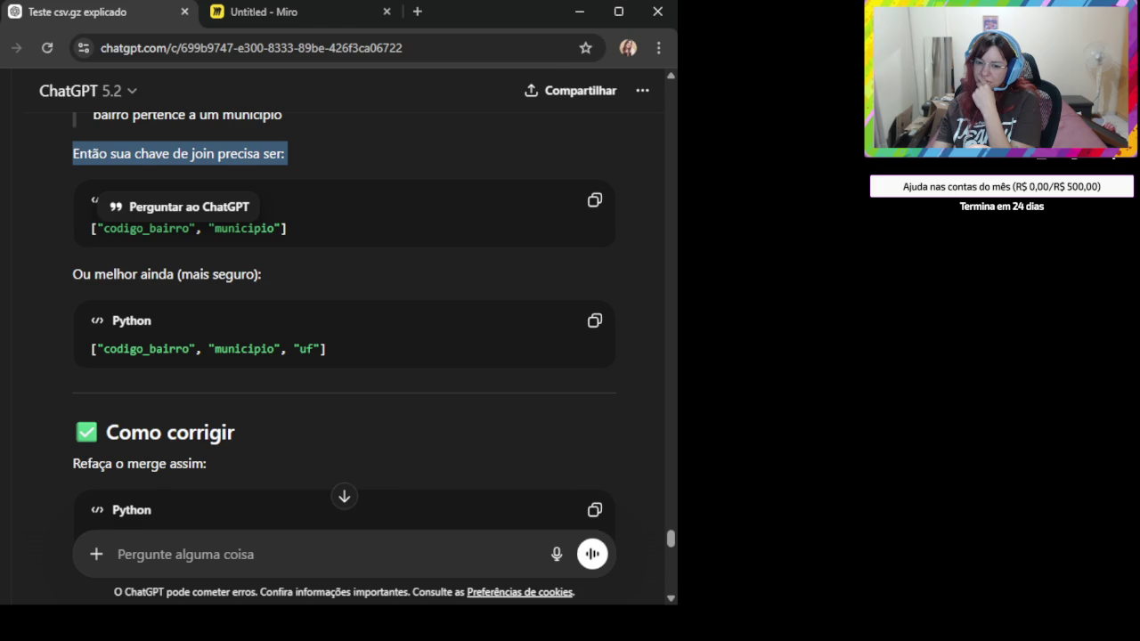
{"action": "scroll", "coordinate": [249, 475], "scroll_direction": "down", "scroll_amount": 2}
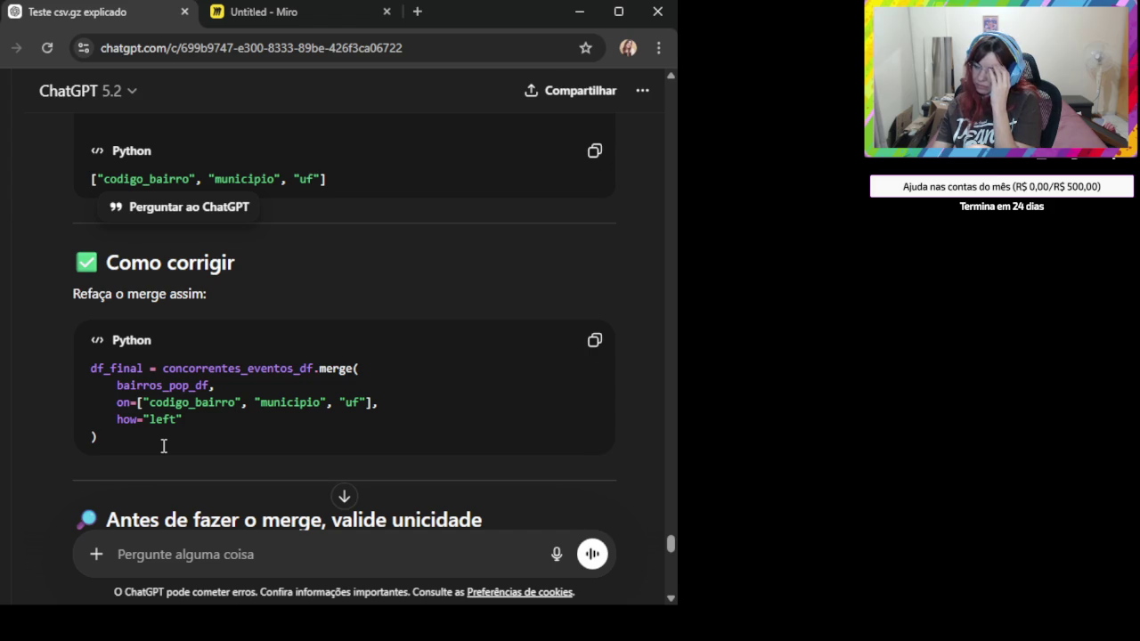
{"action": "scroll", "coordinate": [164, 446], "scroll_direction": "down", "scroll_amount": 2}
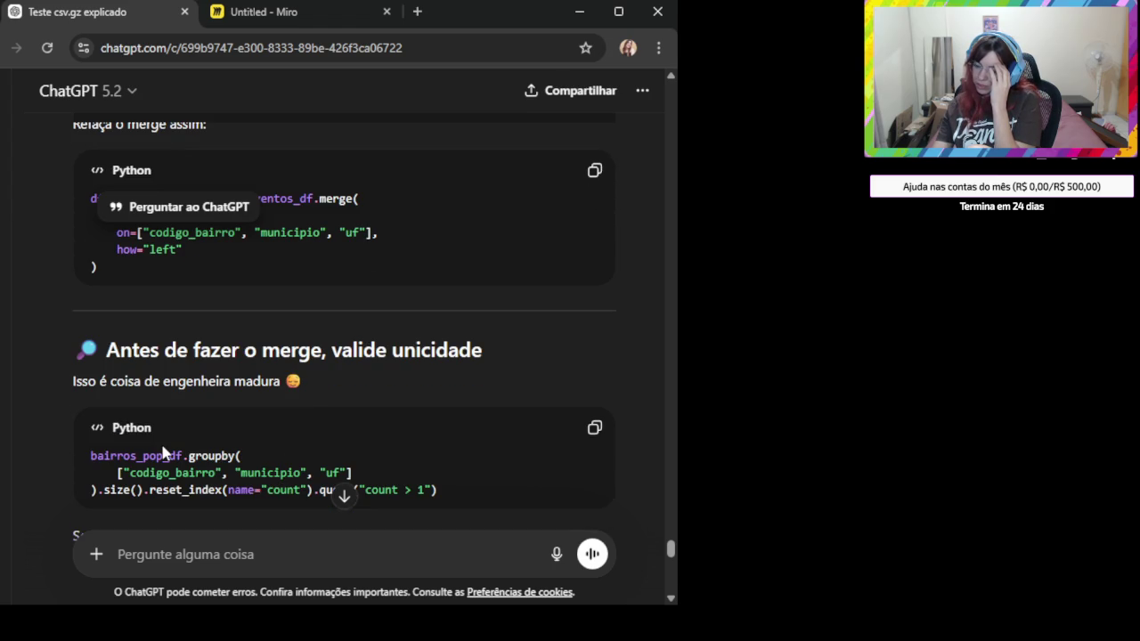
{"action": "scroll", "coordinate": [164, 453], "scroll_direction": "down", "scroll_amount": 1}
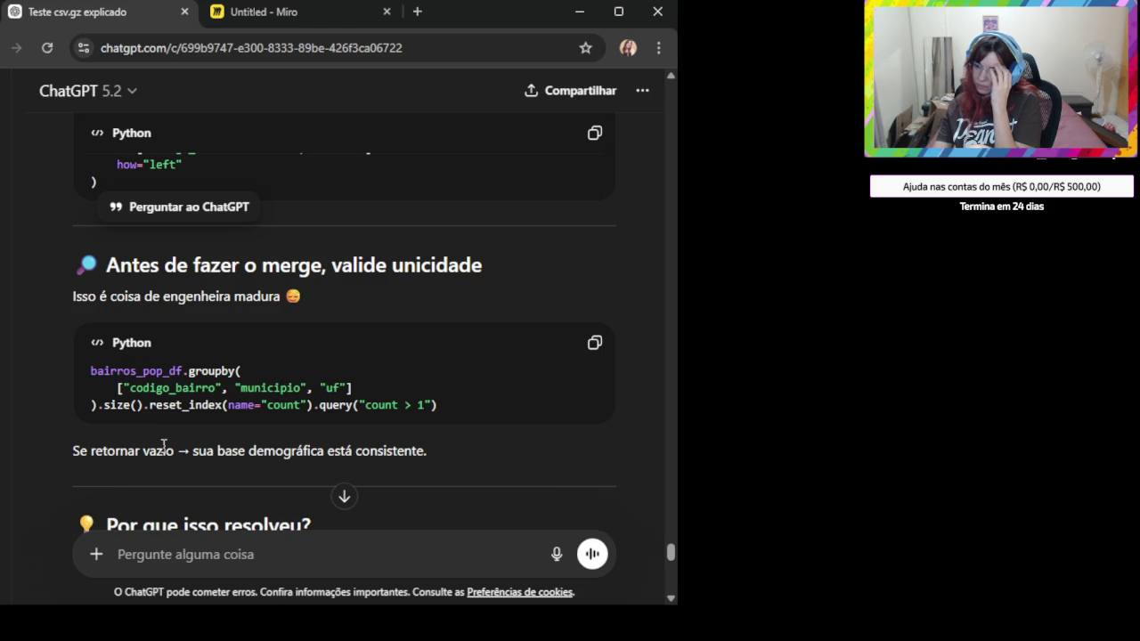
{"action": "scroll", "coordinate": [164, 445], "scroll_direction": "up", "scroll_amount": 1}
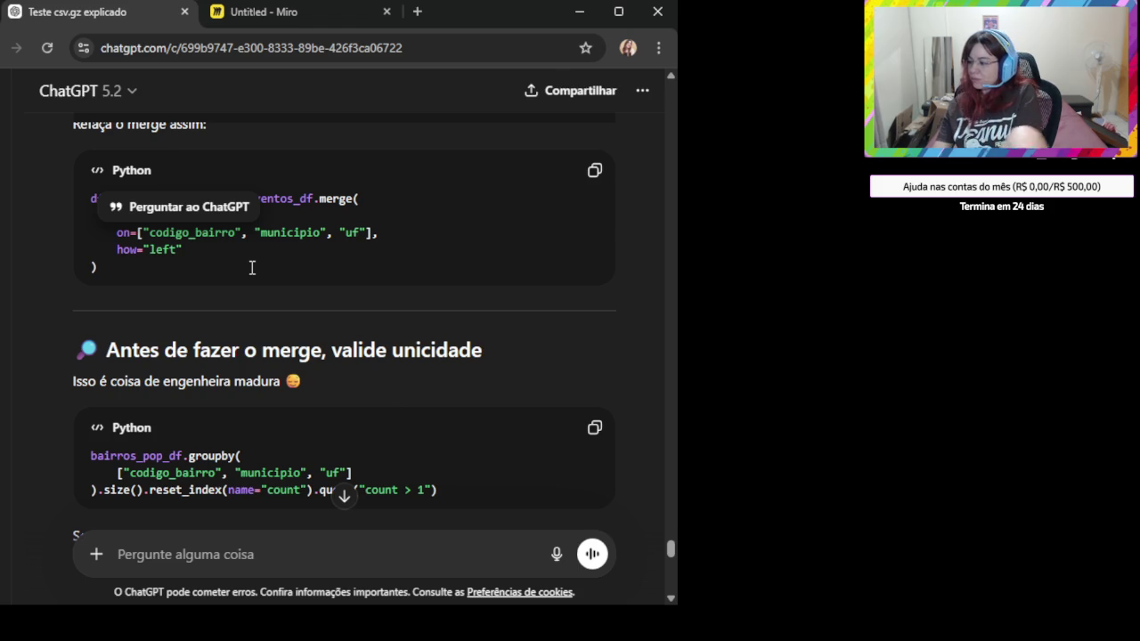
{"action": "left_click", "coordinate": [267, 266]}
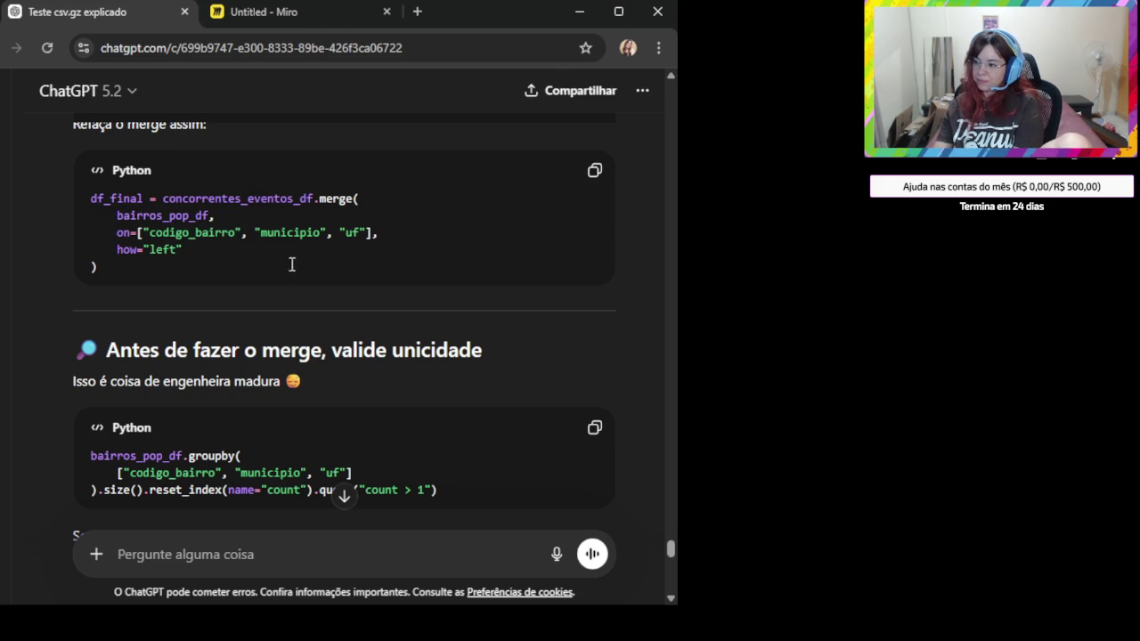
{"action": "scroll", "coordinate": [175, 273], "scroll_direction": "up", "scroll_amount": 1}
{"action": "scroll", "coordinate": [219, 303], "scroll_direction": "up", "scroll_amount": 1}
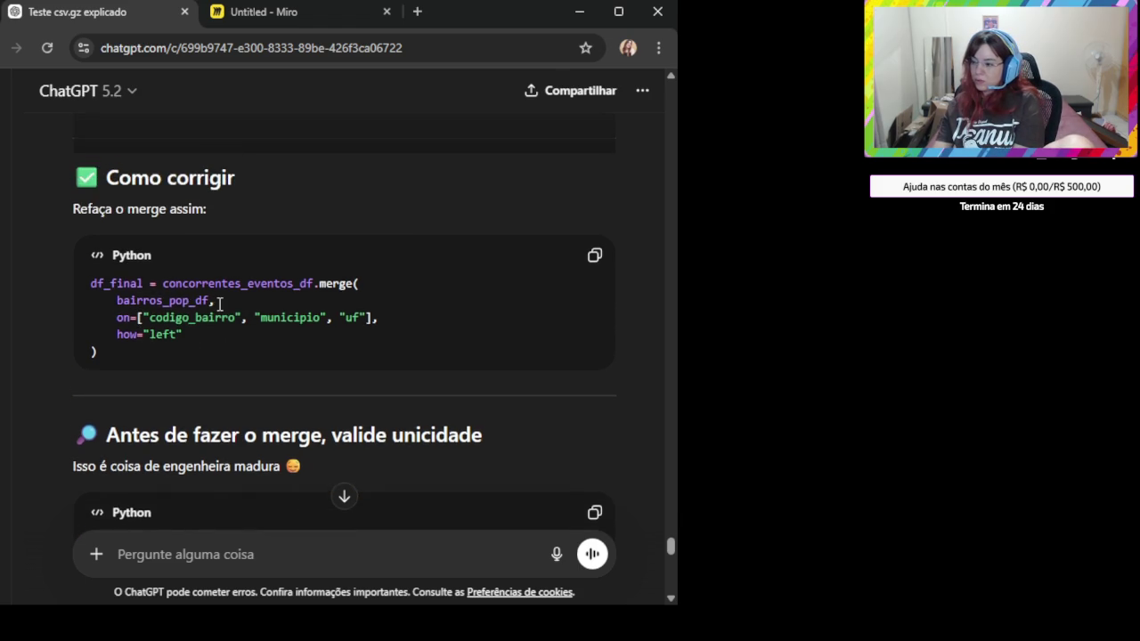
{"action": "scroll", "coordinate": [219, 304], "scroll_direction": "down", "scroll_amount": 2}
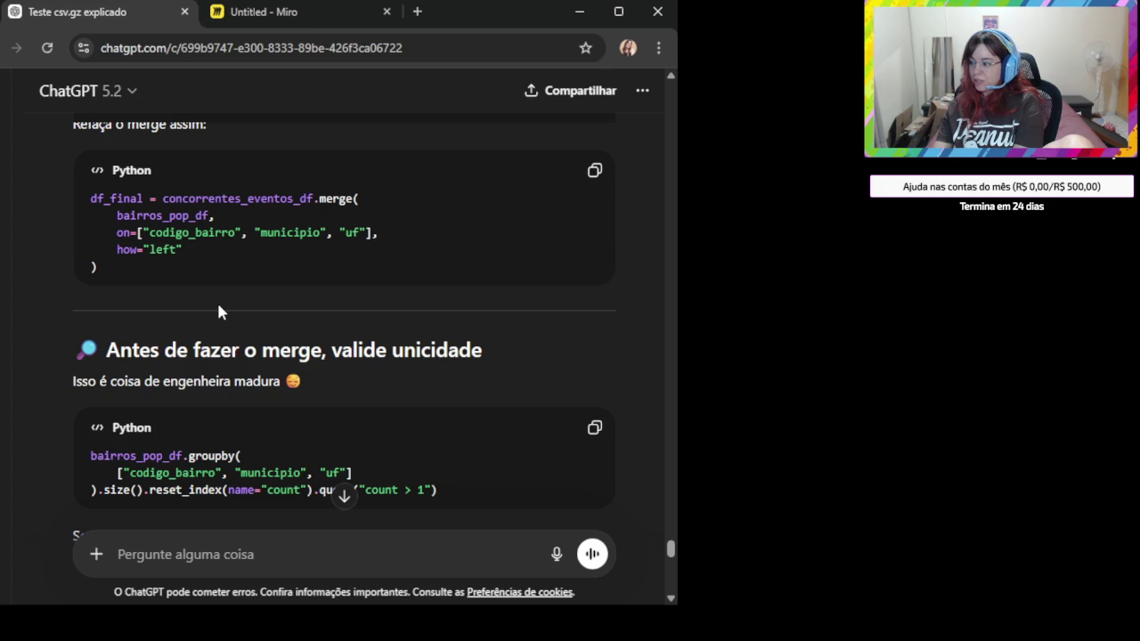
{"action": "scroll", "coordinate": [218, 305], "scroll_direction": "up", "scroll_amount": 1}
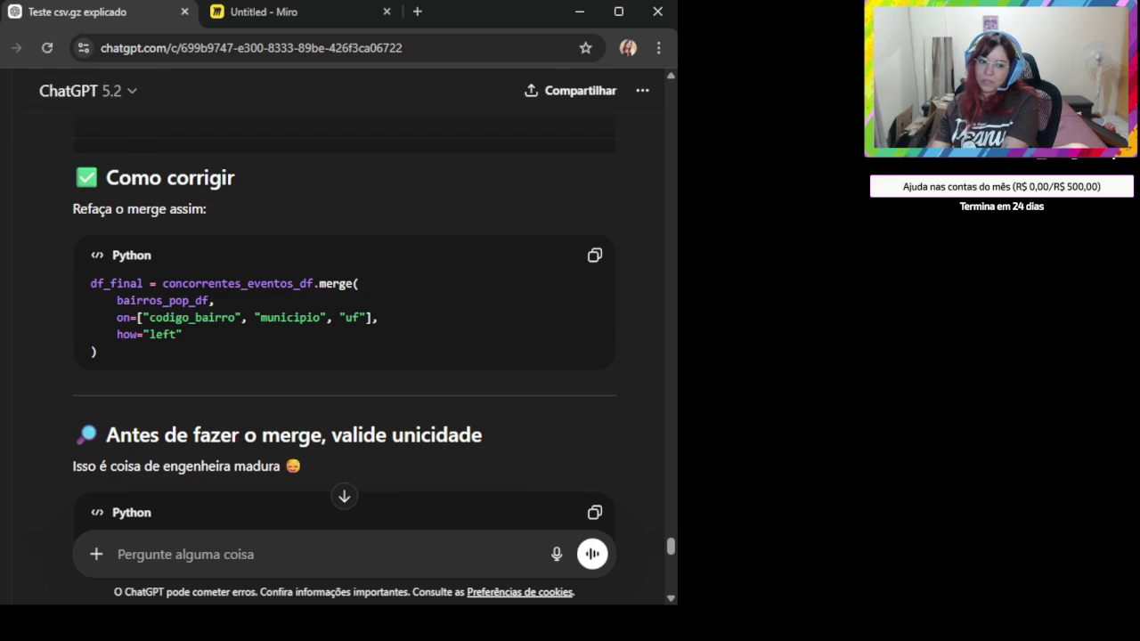
{"action": "left_click", "coordinate": [297, 11]}
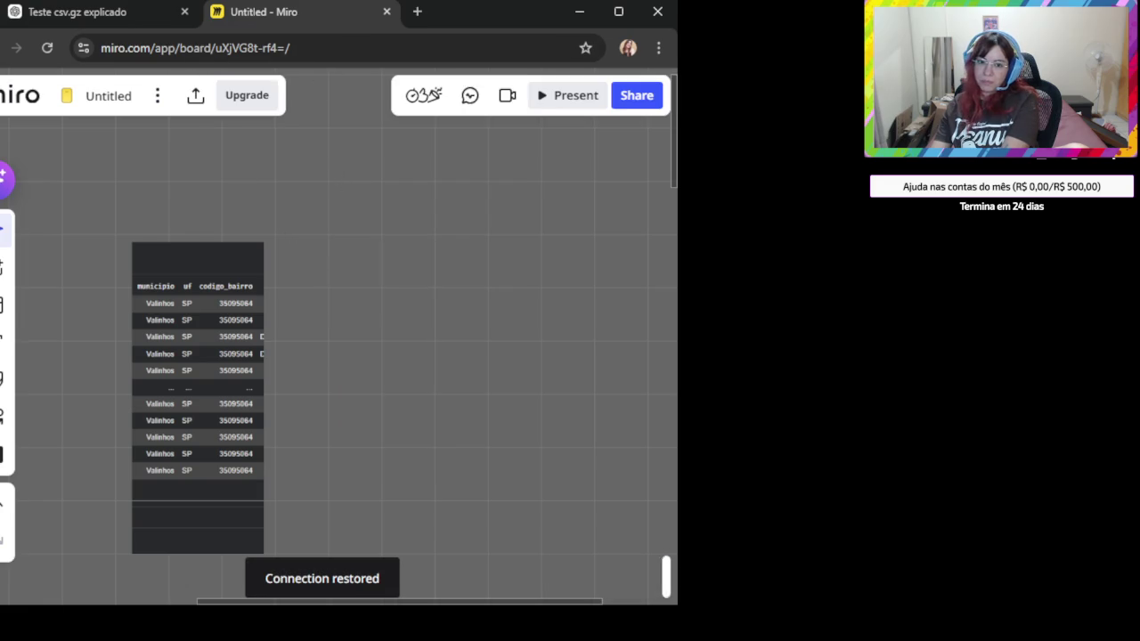
{"action": "scroll", "coordinate": [459, 349], "scroll_direction": "down", "scroll_amount": 3}
{"action": "scroll", "coordinate": [473, 407], "scroll_direction": "down", "scroll_amount": 3}
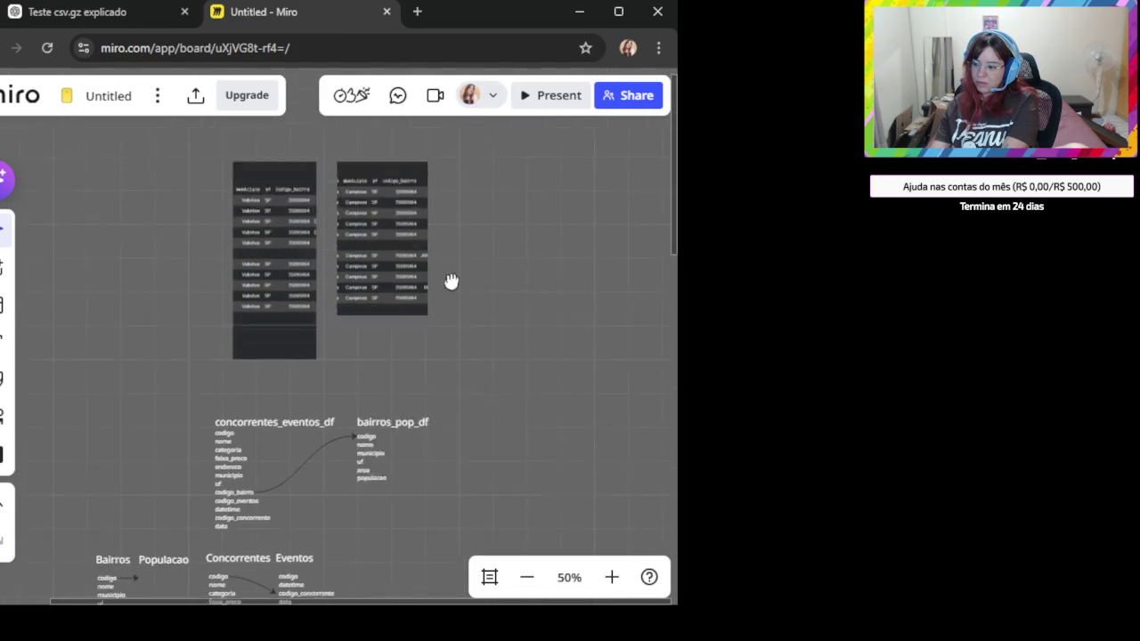
{"action": "scroll", "coordinate": [450, 279], "scroll_direction": "down", "scroll_amount": 2}
{"action": "scroll", "coordinate": [401, 356], "scroll_direction": "down", "scroll_amount": 2}
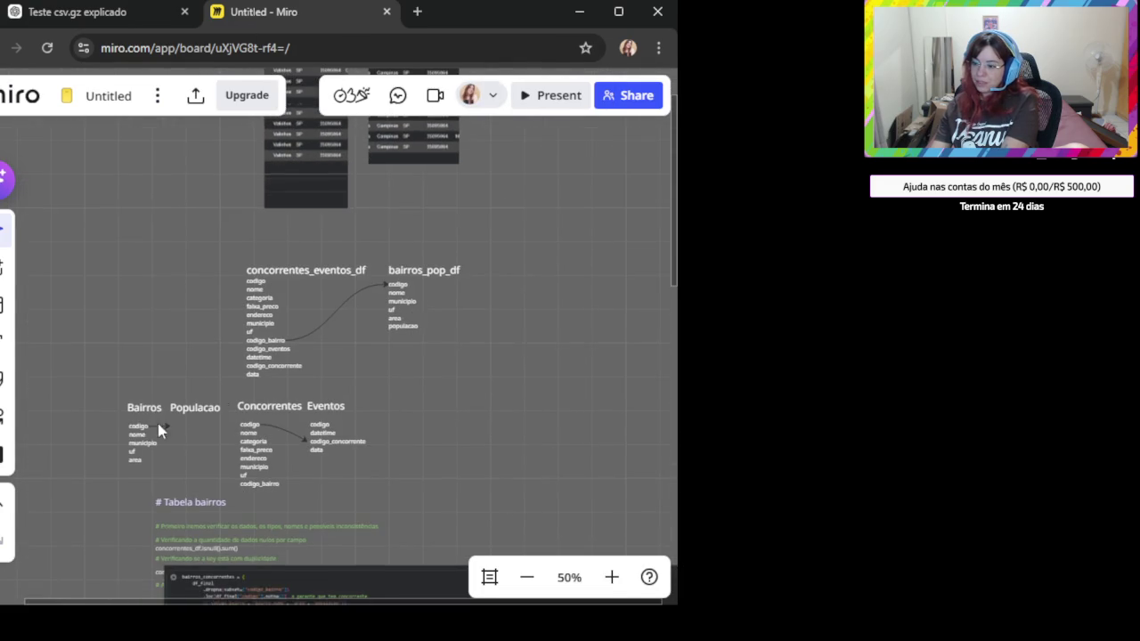
{"action": "scroll", "coordinate": [158, 427], "scroll_direction": "up", "scroll_amount": 2}
{"action": "scroll", "coordinate": [178, 436], "scroll_direction": "up", "scroll_amount": 3}
{"action": "scroll", "coordinate": [202, 443], "scroll_direction": "left", "scroll_amount": 3}
{"action": "scroll", "coordinate": [202, 443], "scroll_direction": "down", "scroll_amount": 1}
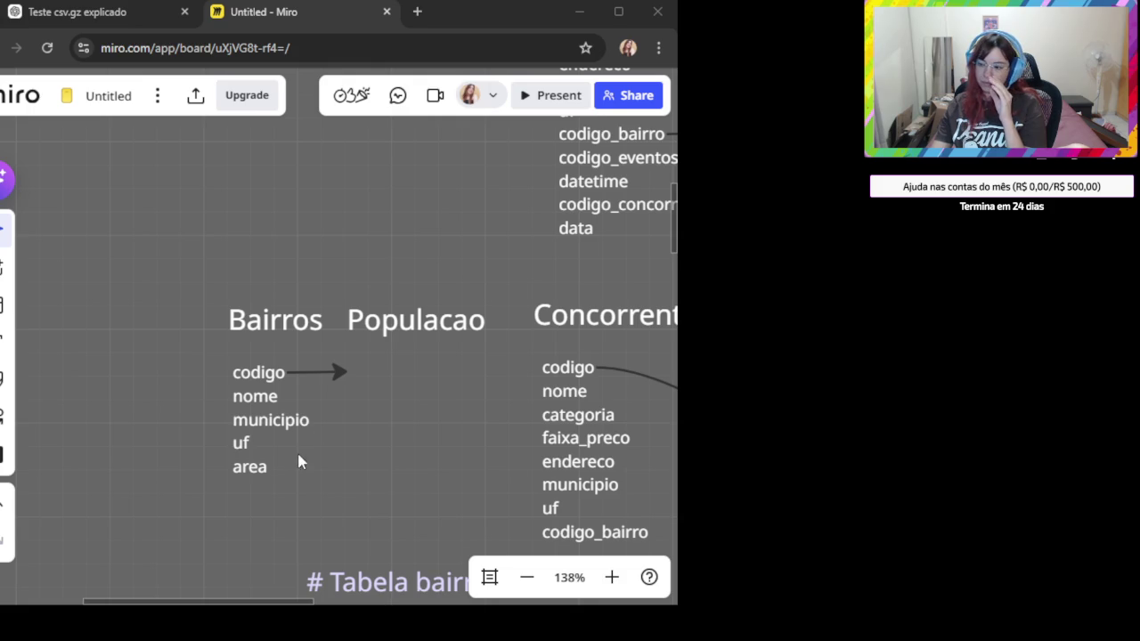
{"action": "left_click", "coordinate": [259, 378]}
{"action": "left_click", "coordinate": [265, 430]}
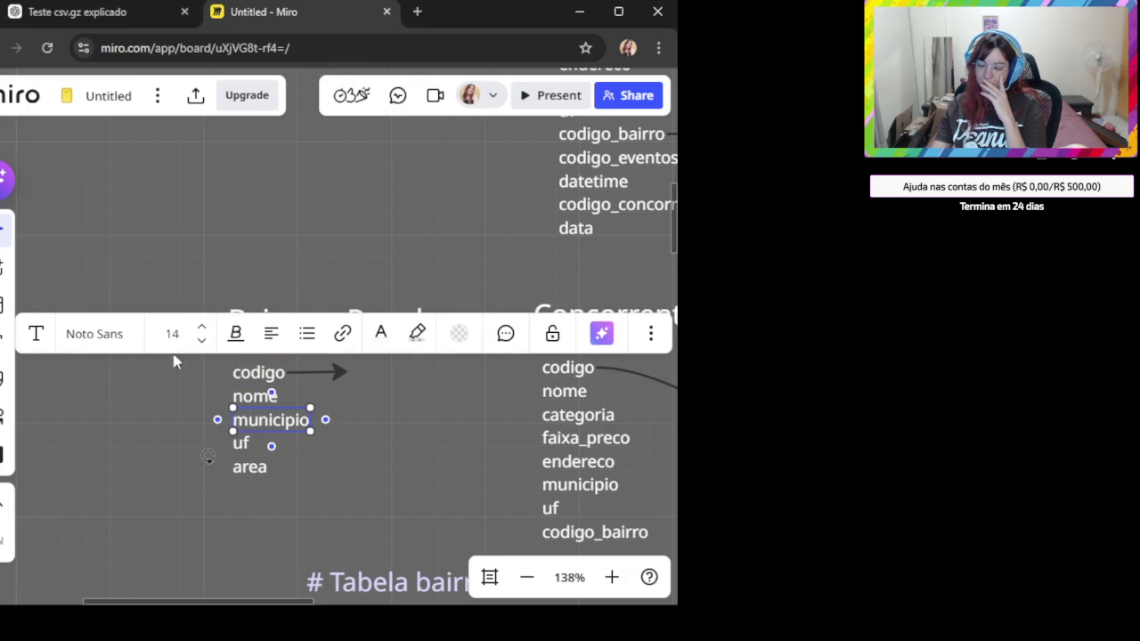
{"action": "mouse_move", "coordinate": [138, 261]}
{"action": "left_mouse_down"}
{"action": "mouse_move", "coordinate": [383, 544]}
{"action": "mouse_move", "coordinate": [345, 505]}
{"action": "left_mouse_up"}
{"action": "left_click", "coordinate": [271, 506]}
{"action": "scroll", "coordinate": [267, 503], "scroll_direction": "down", "scroll_amount": 2}
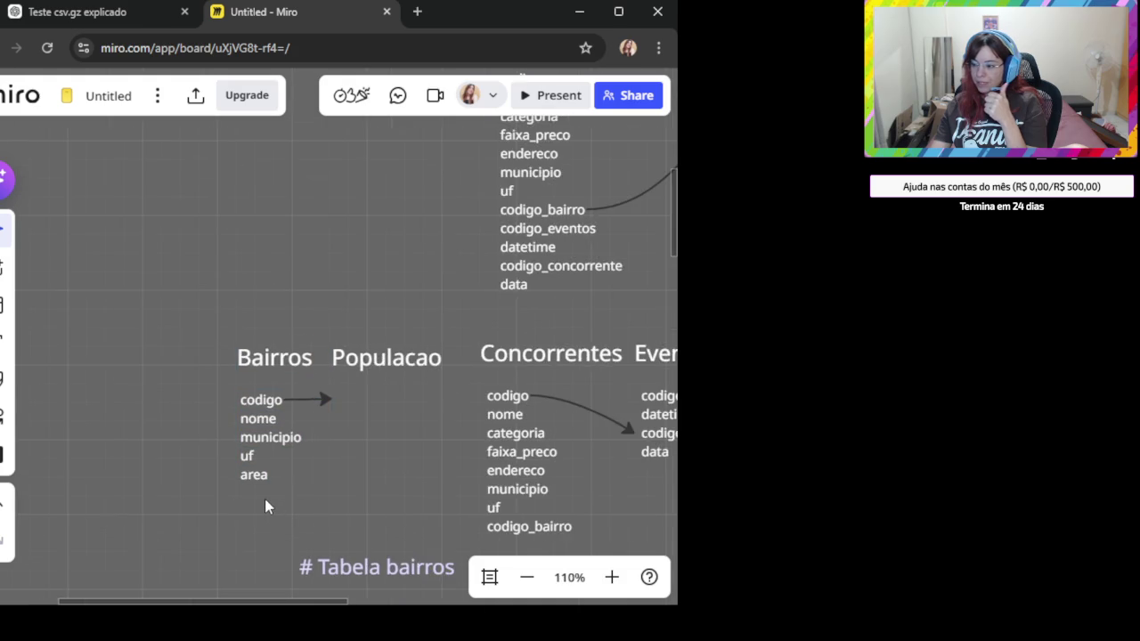
{"action": "scroll", "coordinate": [231, 465], "scroll_direction": "down", "scroll_amount": 1}
{"action": "left_click_drag", "start_coordinate": [231, 466], "coordinate": [222, 376]}
{"action": "left_click", "coordinate": [203, 296]}
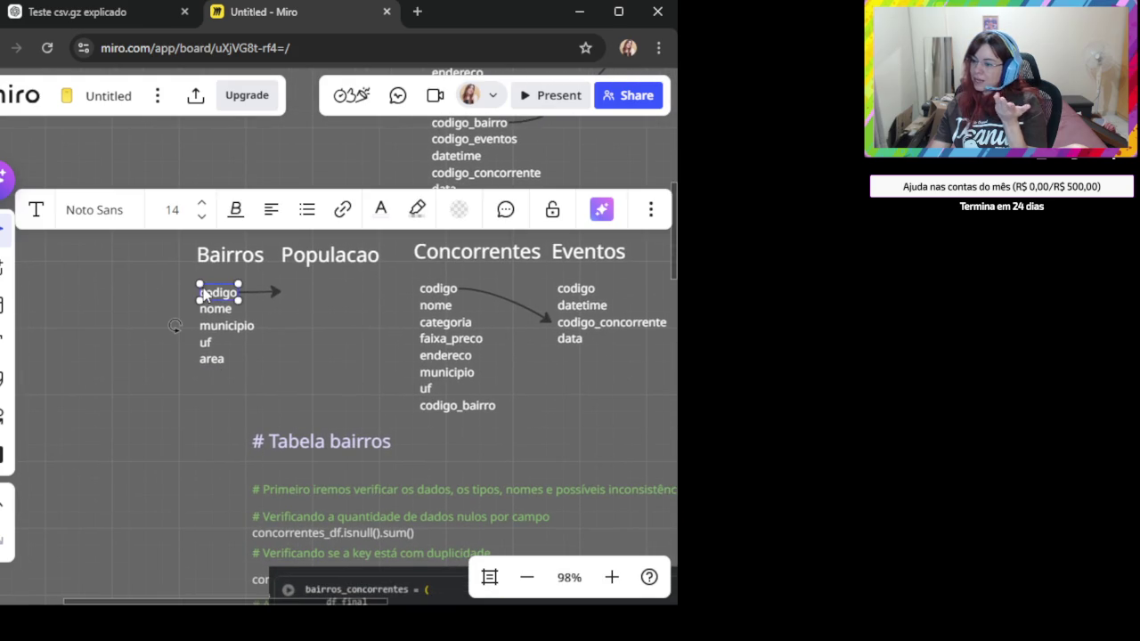
{"action": "left_click", "coordinate": [226, 387]}
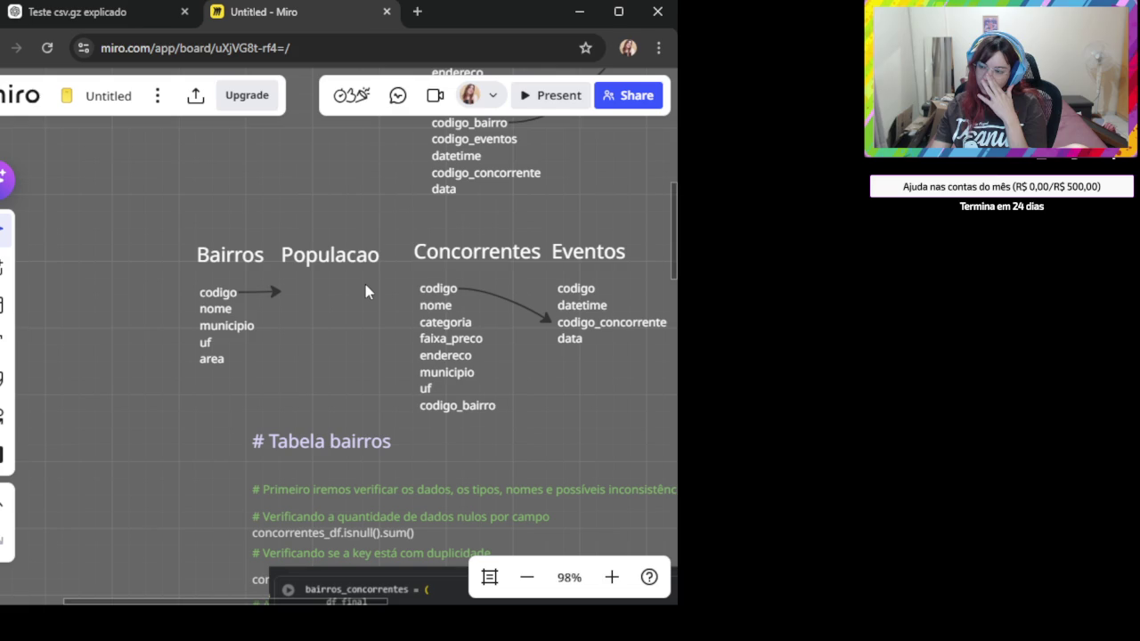
{"action": "left_click", "coordinate": [217, 296]}
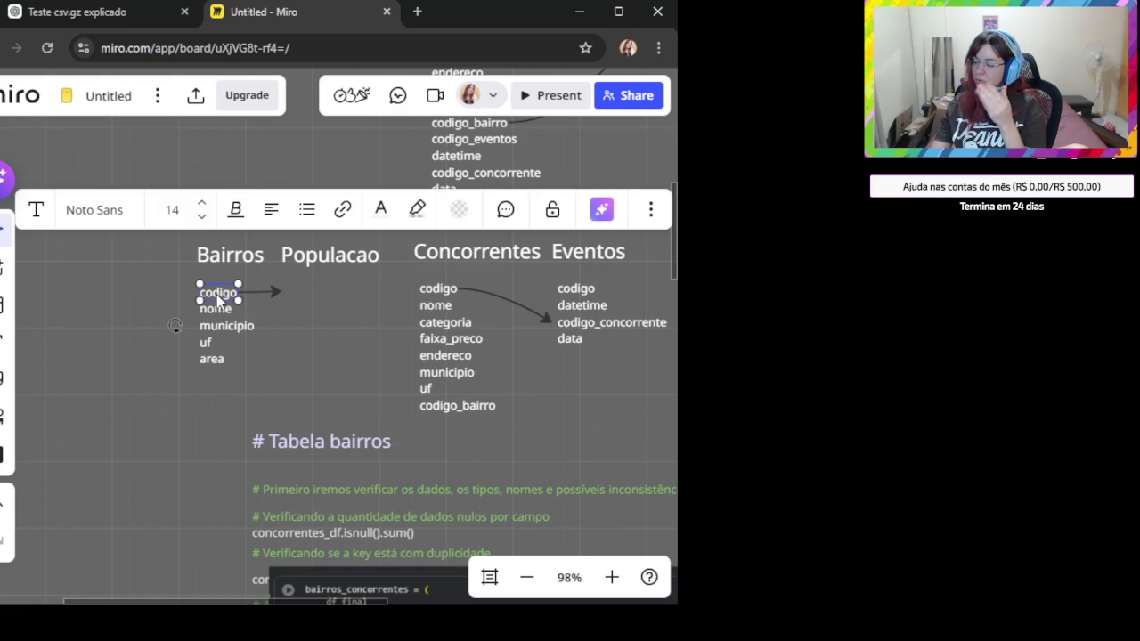
{"action": "left_click", "coordinate": [234, 326]}
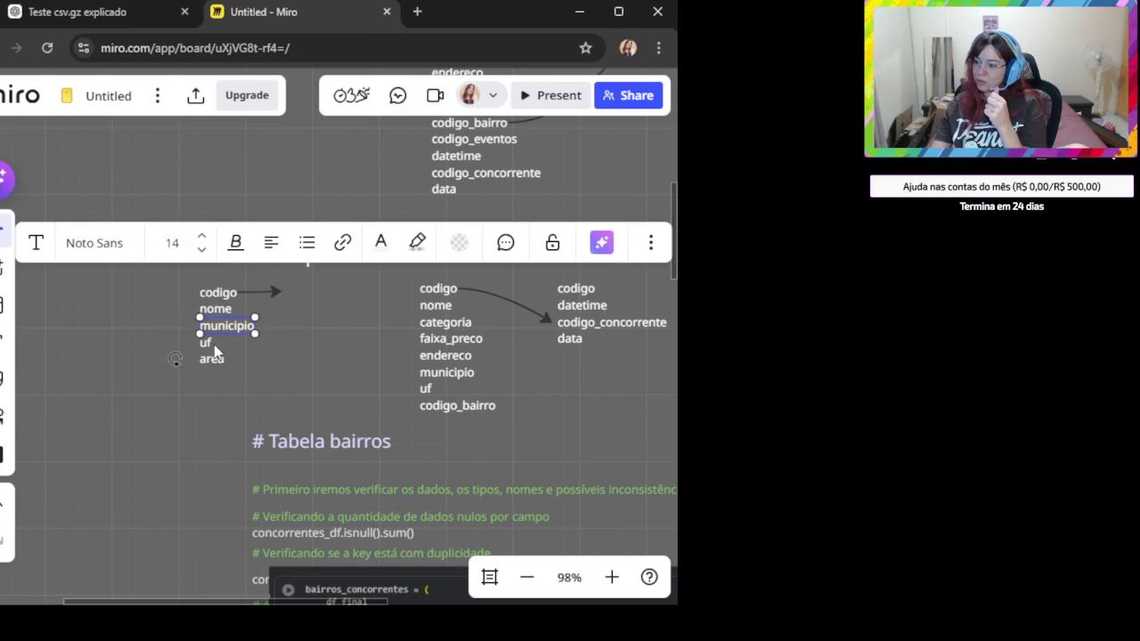
{"action": "left_click", "coordinate": [206, 349]}
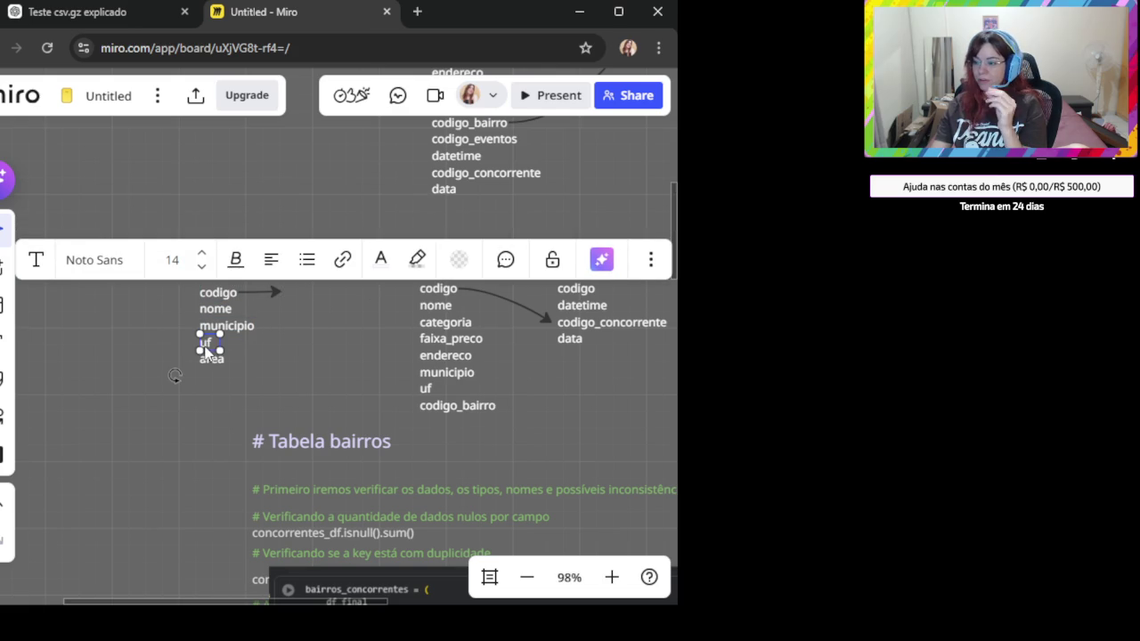
{"action": "left_click", "coordinate": [234, 384]}
{"action": "left_click", "coordinate": [213, 295]}
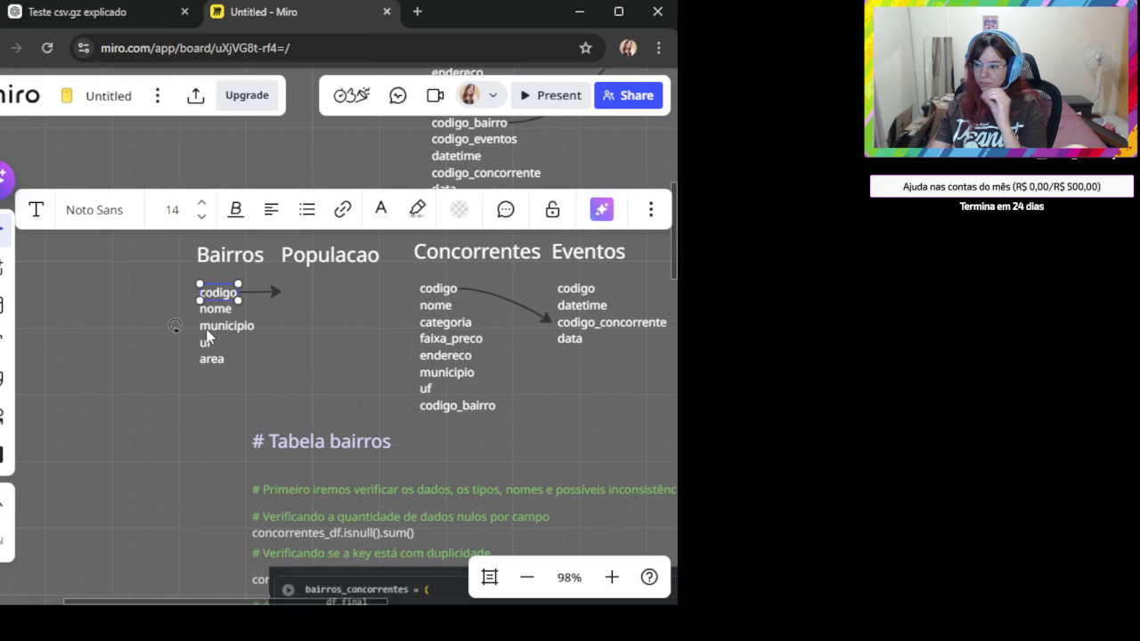
{"action": "left_click", "coordinate": [218, 326]}
{"action": "scroll", "coordinate": [549, 402], "scroll_direction": "down", "scroll_amount": 1}
{"action": "left_click", "coordinate": [550, 405]}
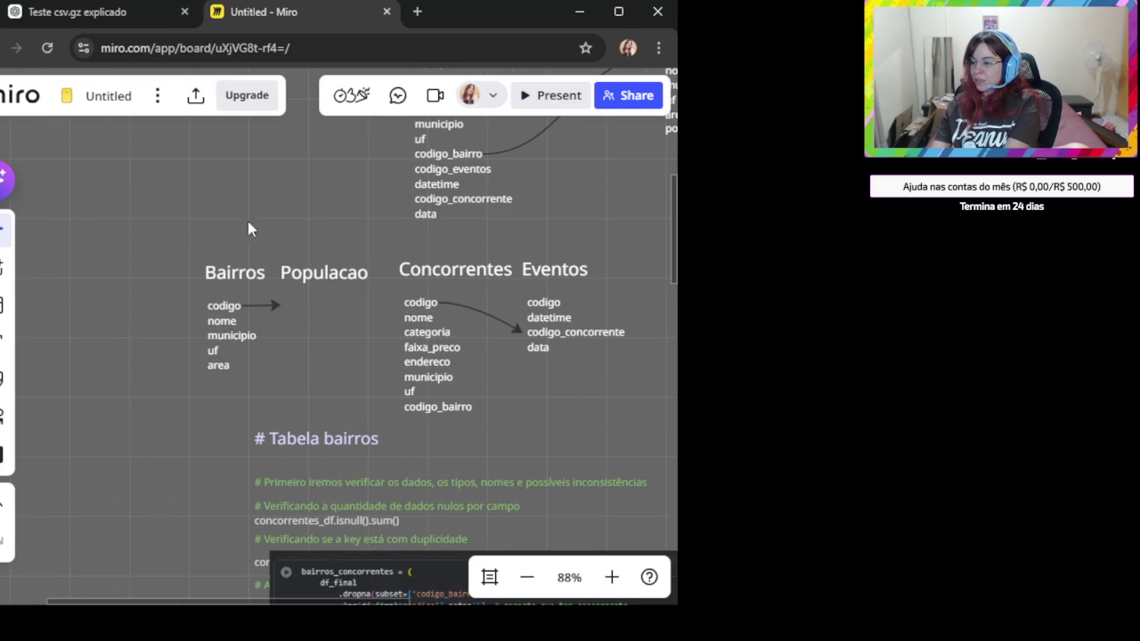
{"action": "left_click_drag", "start_coordinate": [158, 220], "coordinate": [261, 392]}
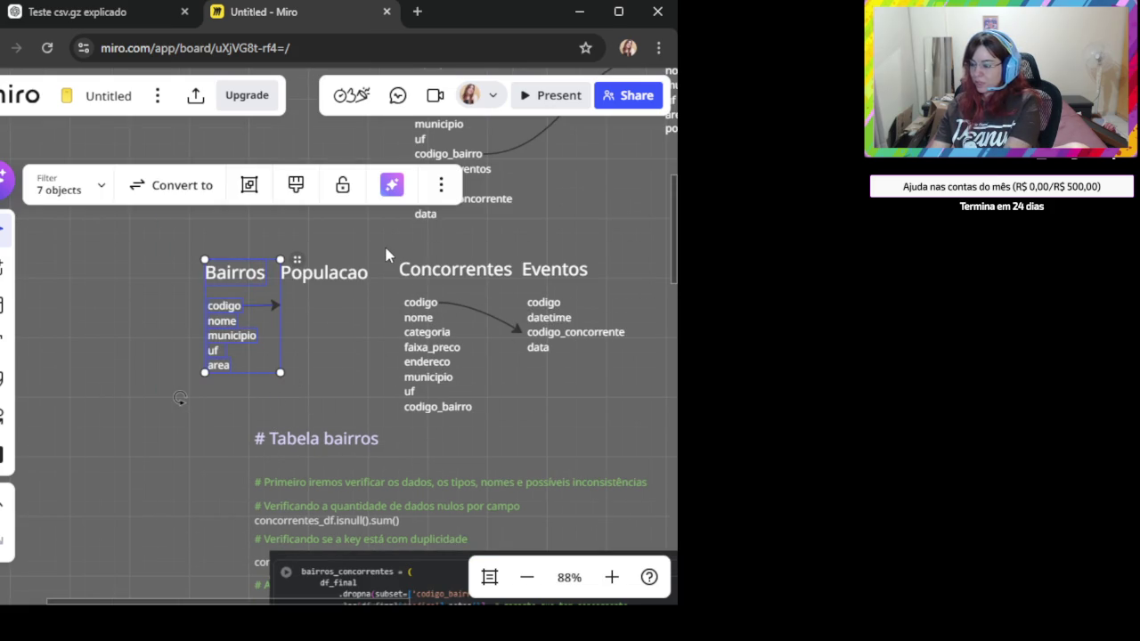
{"action": "left_click_drag", "start_coordinate": [390, 251], "coordinate": [500, 423]}
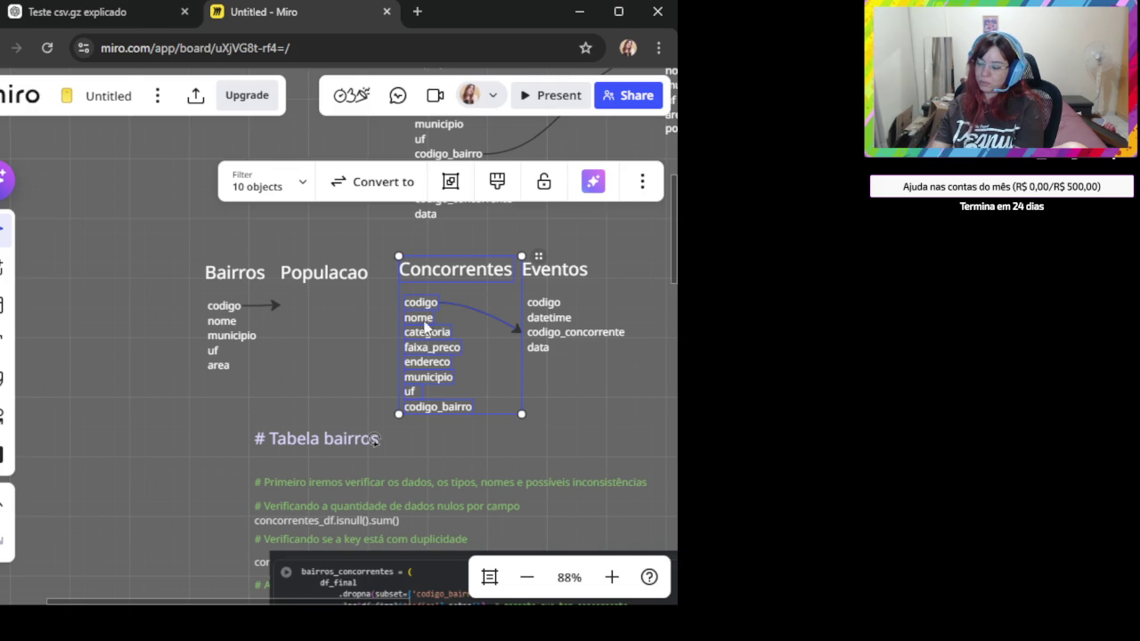
{"action": "scroll", "coordinate": [481, 379], "scroll_direction": "down", "scroll_amount": 2}
{"action": "scroll", "coordinate": [544, 368], "scroll_direction": "up", "scroll_amount": 3}
- Zoom out on the Miro board to show the Valinhos and Campinas result tables
{"action": "scroll", "coordinate": [436, 305], "scroll_direction": "up", "scroll_amount": 2}
{"action": "scroll", "coordinate": [436, 304], "scroll_direction": "up", "scroll_amount": 3}
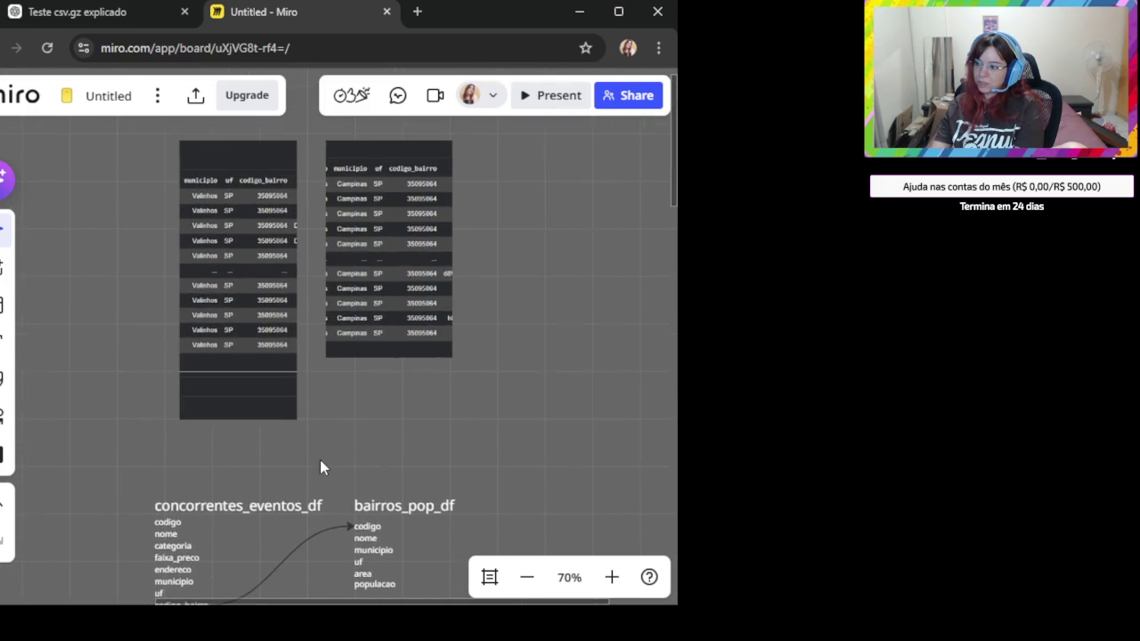
{"action": "scroll", "coordinate": [409, 271], "scroll_direction": "up", "scroll_amount": 1}
{"action": "scroll", "coordinate": [350, 280], "scroll_direction": "up", "scroll_amount": 2}
{"action": "scroll", "coordinate": [405, 358], "scroll_direction": "up", "scroll_amount": 1}
{"action": "scroll", "coordinate": [405, 359], "scroll_direction": "up", "scroll_amount": 1}
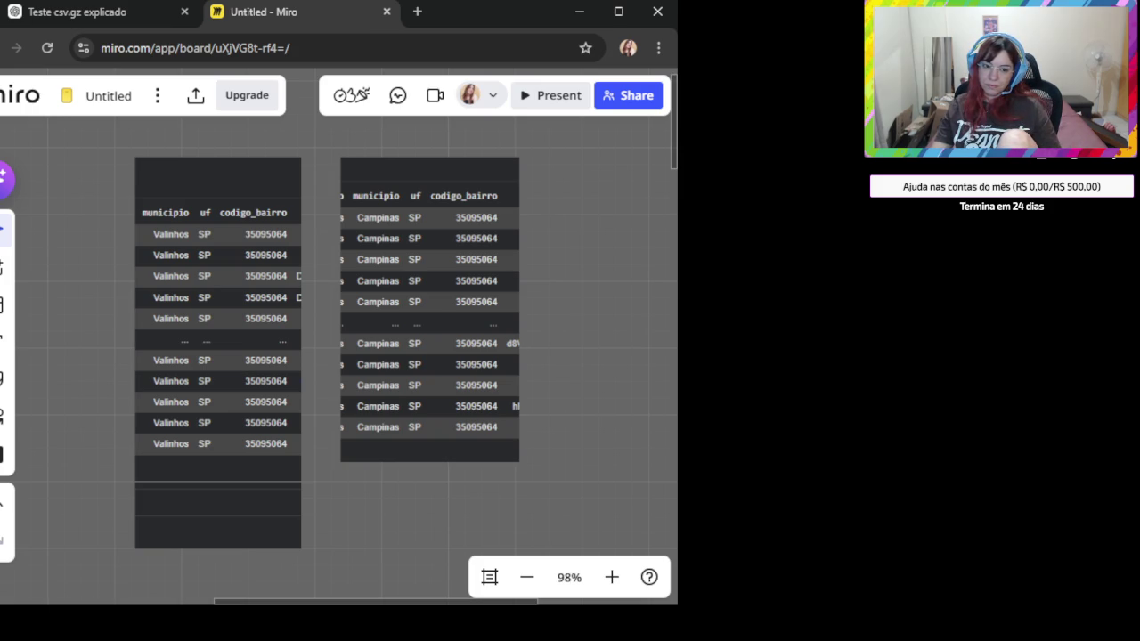
- Check the ChatGPT conversation twice, returning each time to the board with the result tables
{"action": "left_click", "coordinate": [144, 13]}
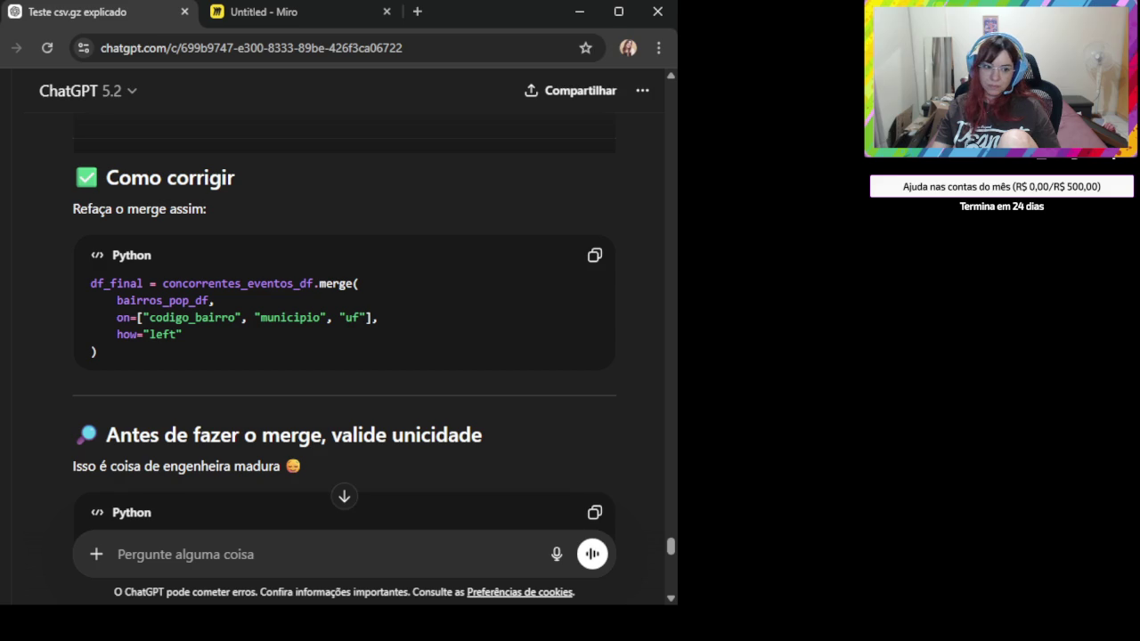
{"action": "left_click", "coordinate": [326, 14]}
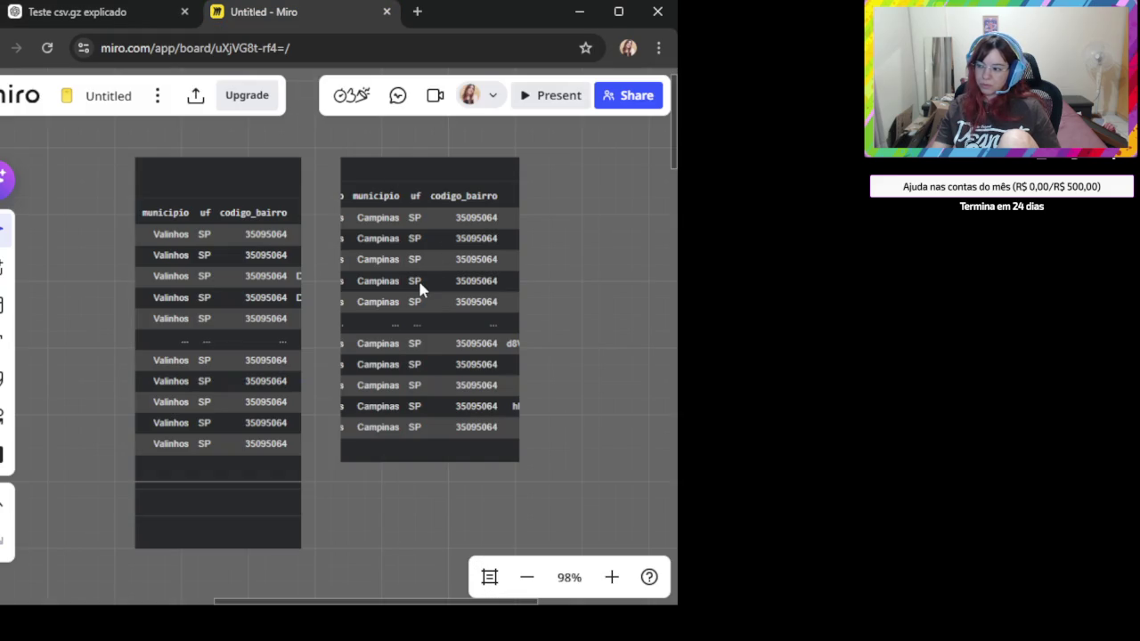
{"action": "left_click", "coordinate": [122, 12]}
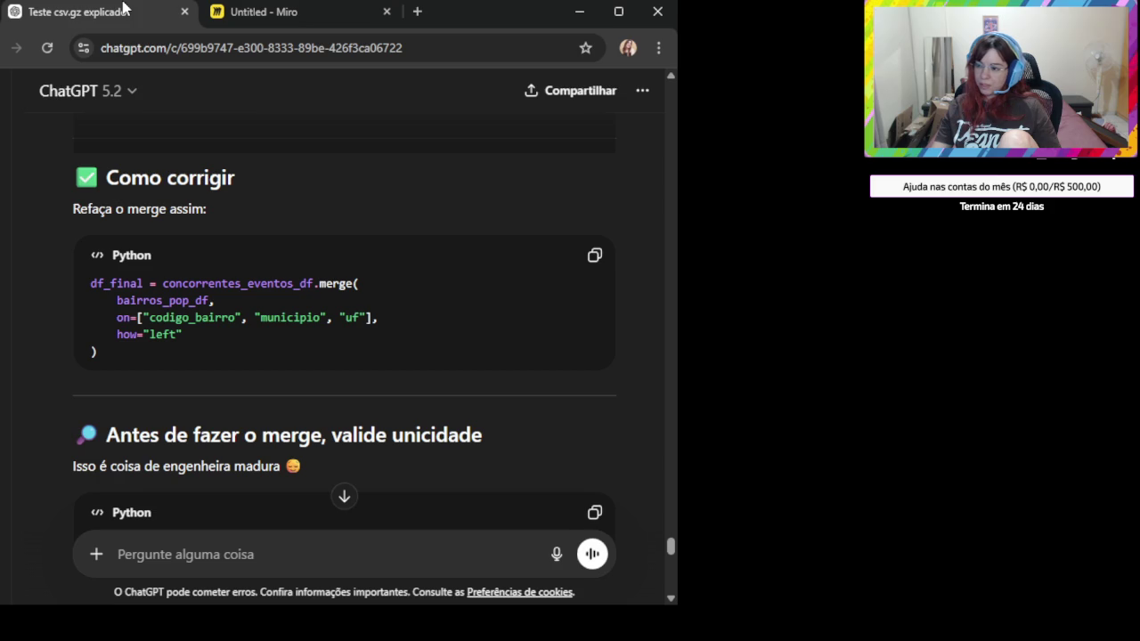
{"action": "left_click", "coordinate": [301, 11]}
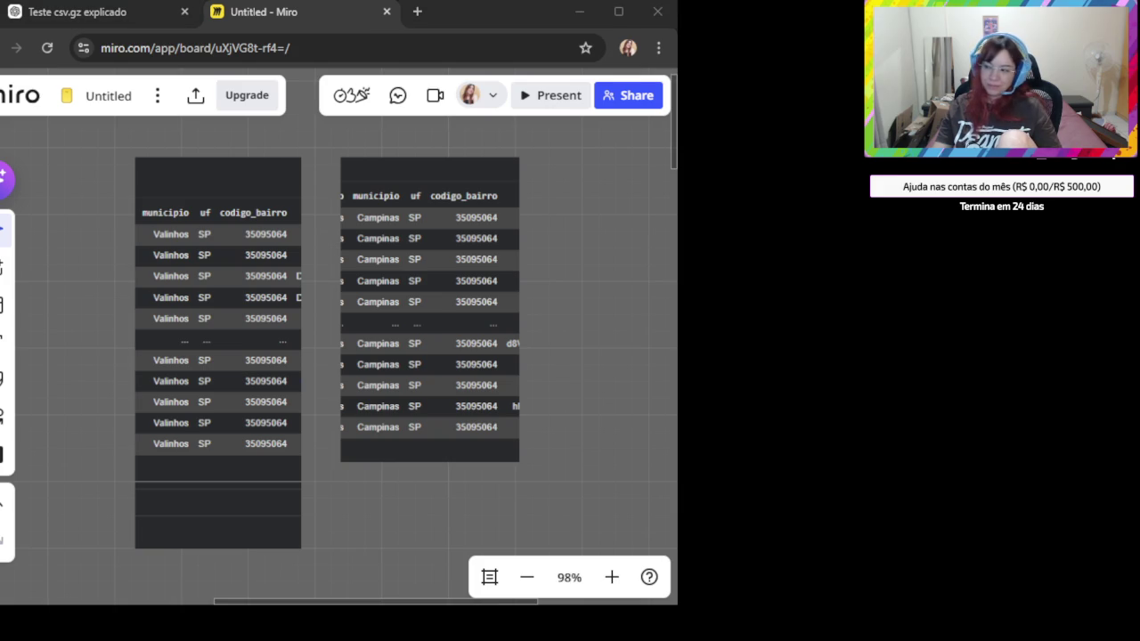
{"action": "left_click", "coordinate": [445, 522]}
- Paste 355620110 as text and place it beside the Campinas table's first row
{"action": "type", "text": "355620110"}
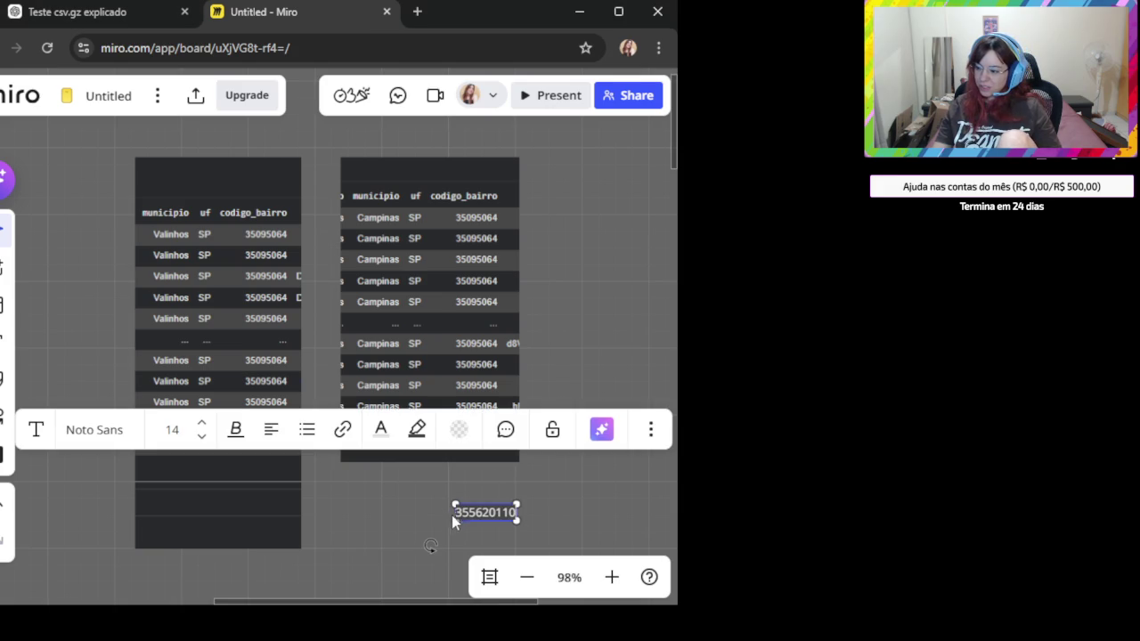
{"action": "left_click_drag", "start_coordinate": [487, 514], "coordinate": [563, 221]}
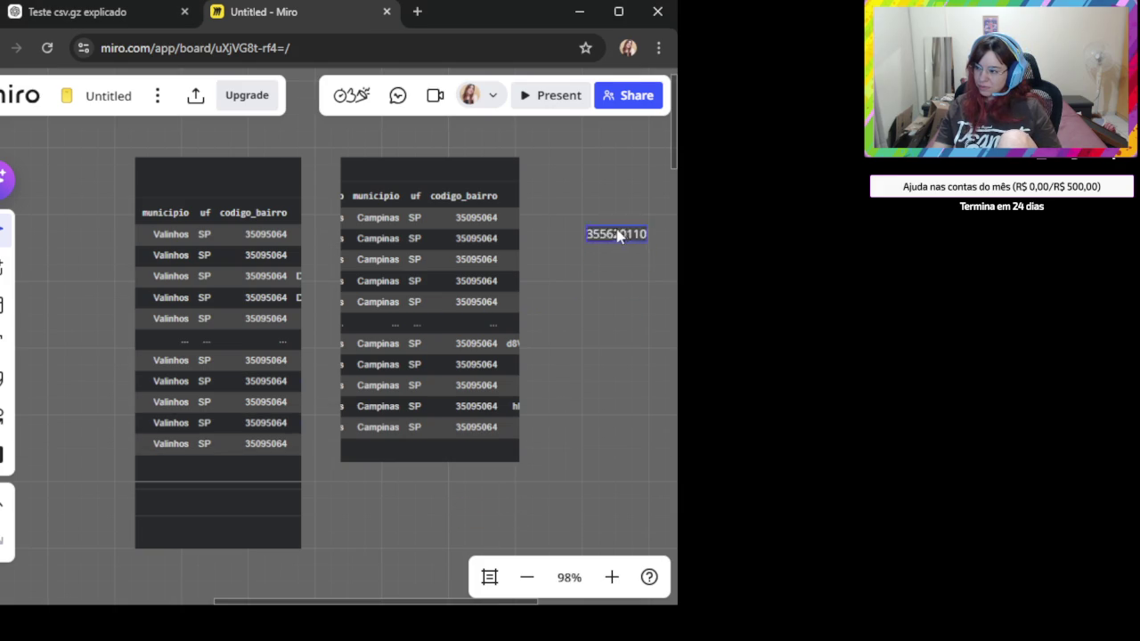
{"action": "left_click", "coordinate": [573, 268]}
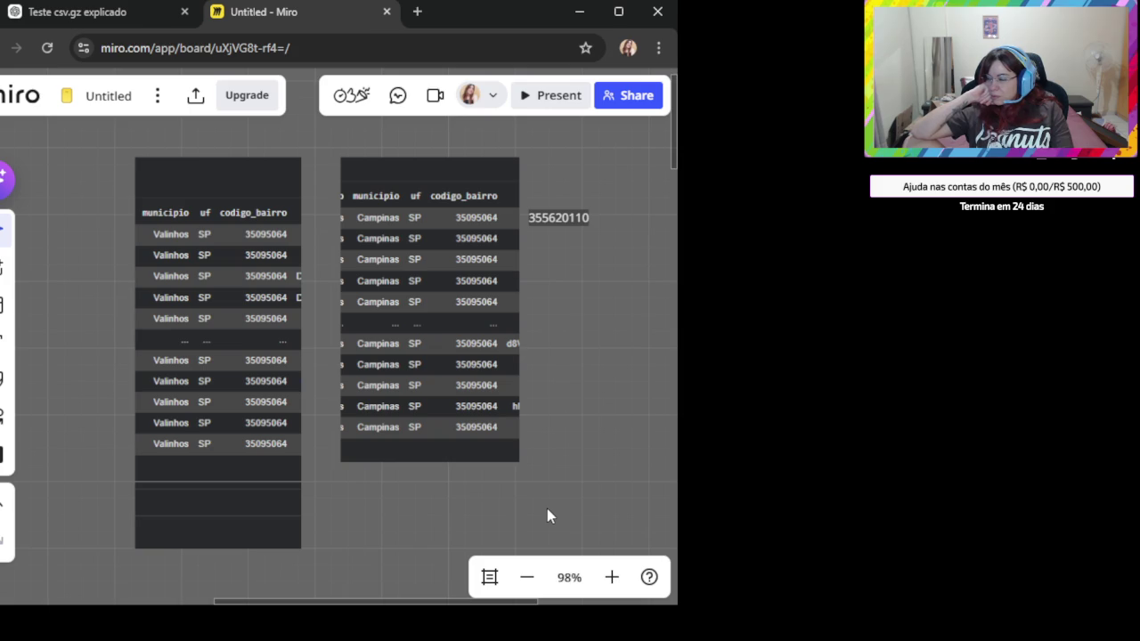
- Review ChatGPT's previous reply, selecting the key columns line of the groupby code
{"action": "left_click", "coordinate": [40, 20]}
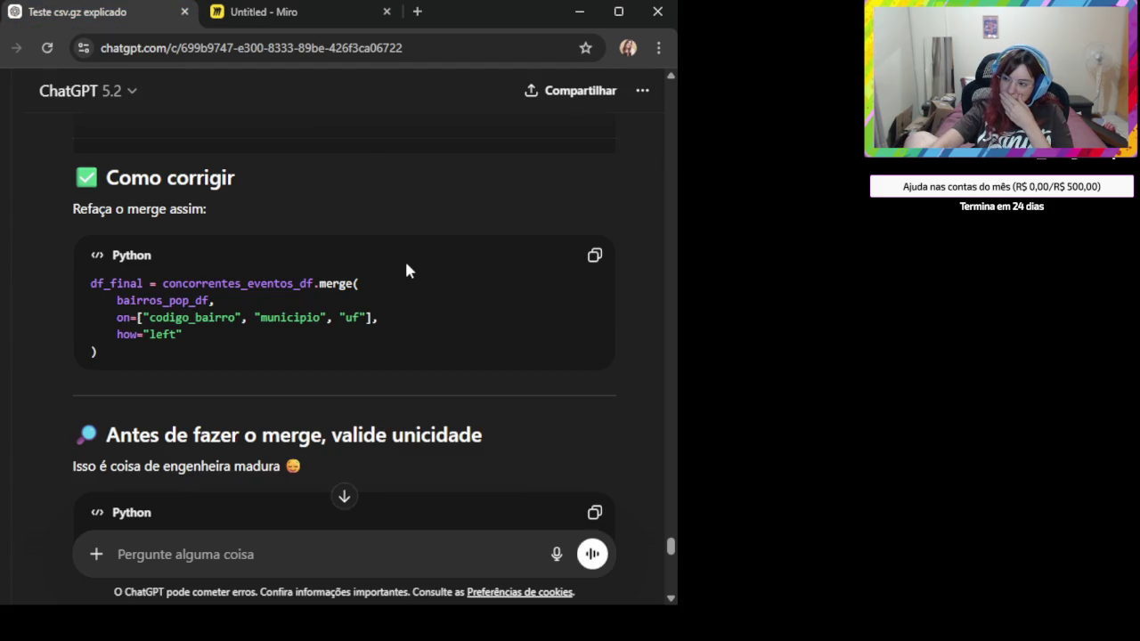
{"action": "scroll", "coordinate": [354, 367], "scroll_direction": "down", "scroll_amount": 2}
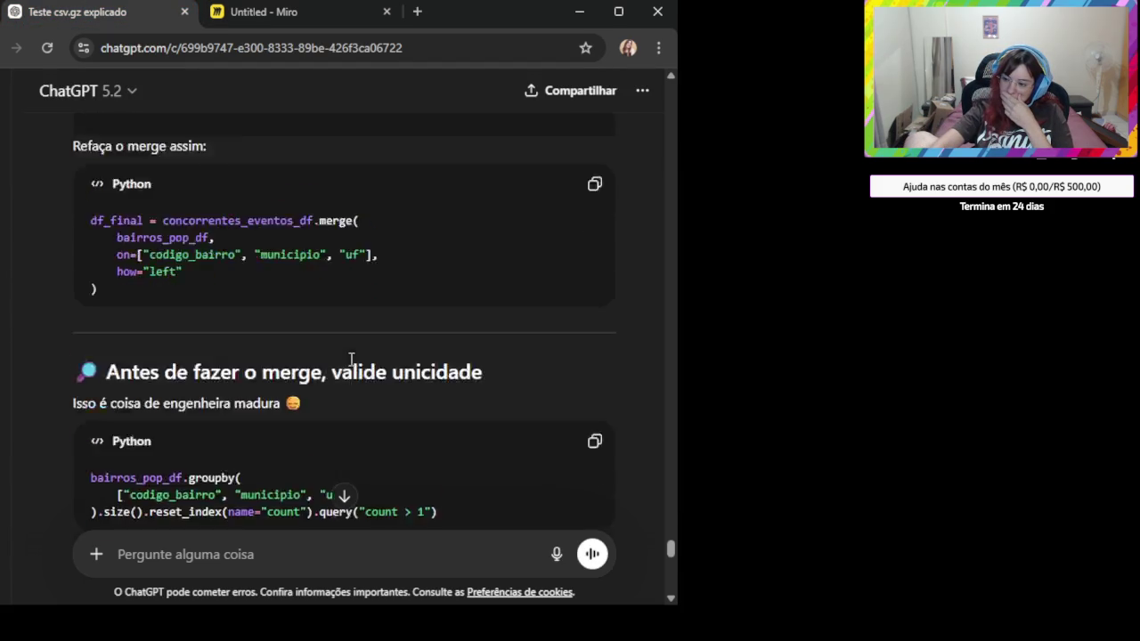
{"action": "triple_click", "coordinate": [276, 390]}
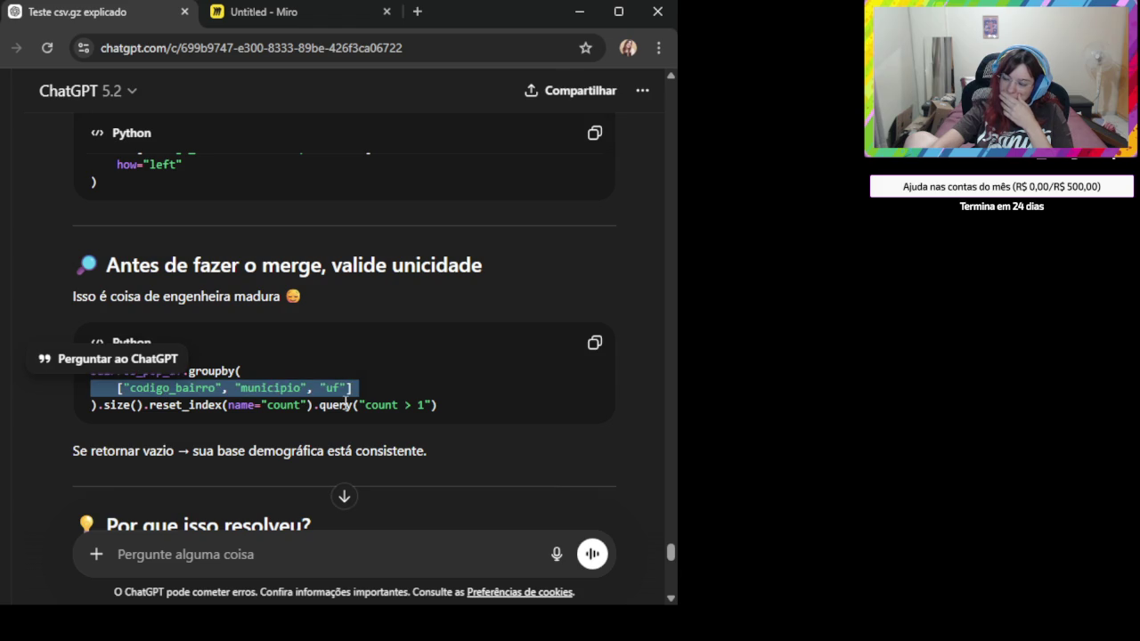
{"action": "scroll", "coordinate": [343, 401], "scroll_direction": "up", "scroll_amount": 4}
{"action": "scroll", "coordinate": [294, 418], "scroll_direction": "up", "scroll_amount": 1}
{"action": "scroll", "coordinate": [260, 430], "scroll_direction": "up", "scroll_amount": 2}
{"action": "scroll", "coordinate": [266, 425], "scroll_direction": "up", "scroll_amount": 1}
{"action": "scroll", "coordinate": [270, 428], "scroll_direction": "up", "scroll_amount": 2}
{"action": "scroll", "coordinate": [270, 429], "scroll_direction": "up", "scroll_amount": 2}
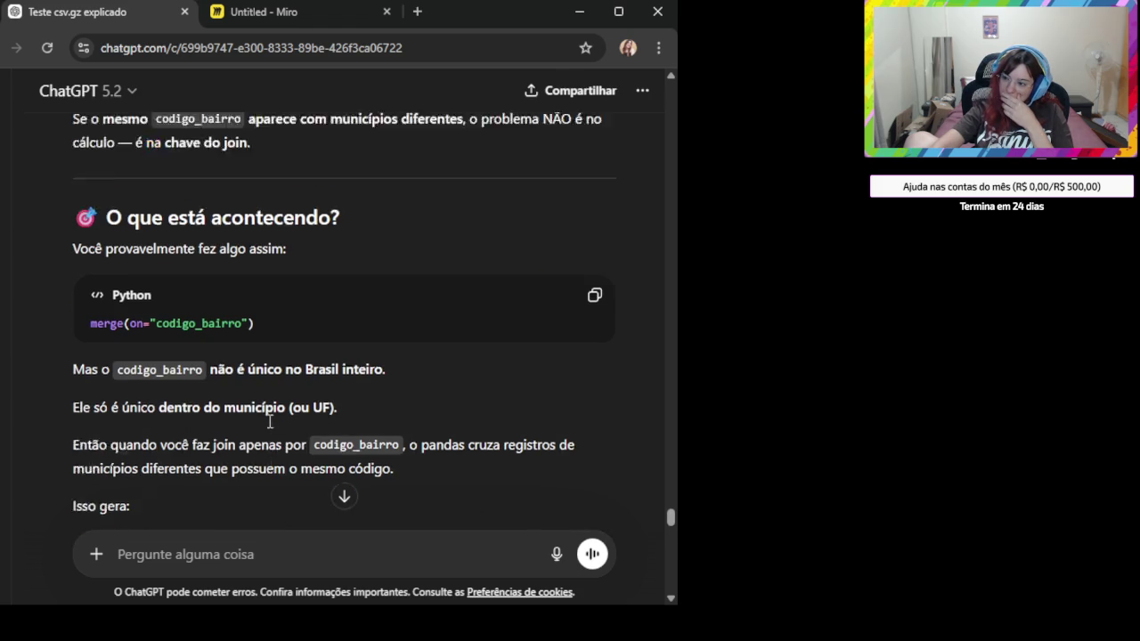
{"action": "scroll", "coordinate": [267, 423], "scroll_direction": "up", "scroll_amount": 3}
- Tell ChatGPT the data is already wrong in the table before the merge
{"action": "left_click", "coordinate": [195, 546]}
{"action": "type", "text": "O dato"}
{"action": "key", "text": "BackSpace"}
{"action": "key", "text": "BackSpace"}
{"action": "key", "text": "BackSpace"}
{"action": "type", "text": "do está"}
{"action": "key", "text": "BackSpace"}
{"action": "type", "text": "á errado na tabela"}
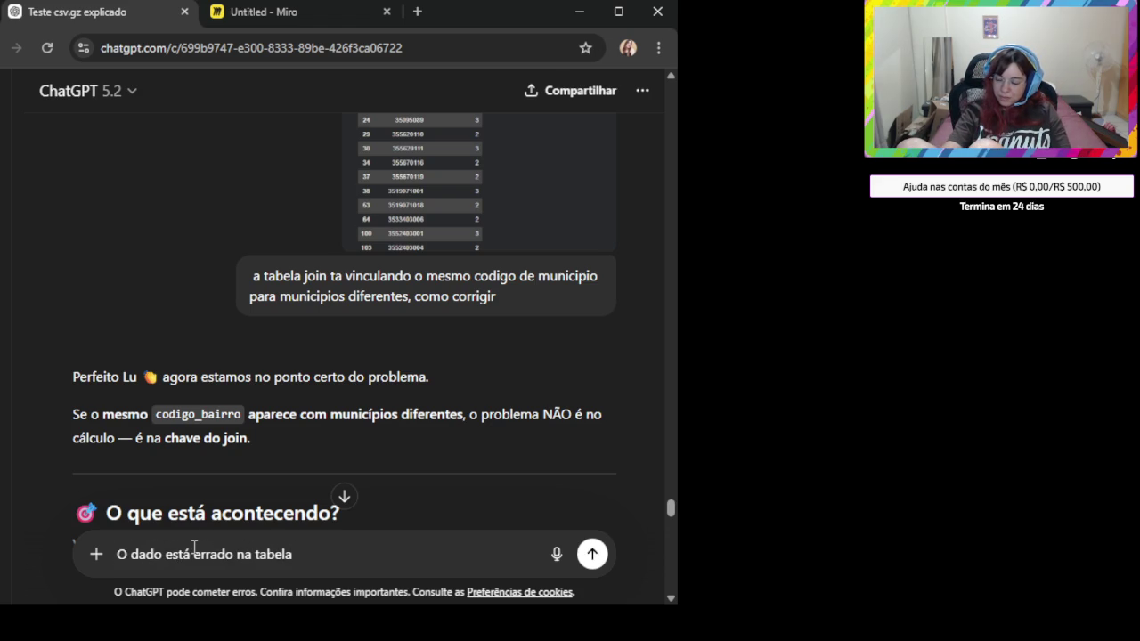
{"action": "type", "text": ", antes do merge"}
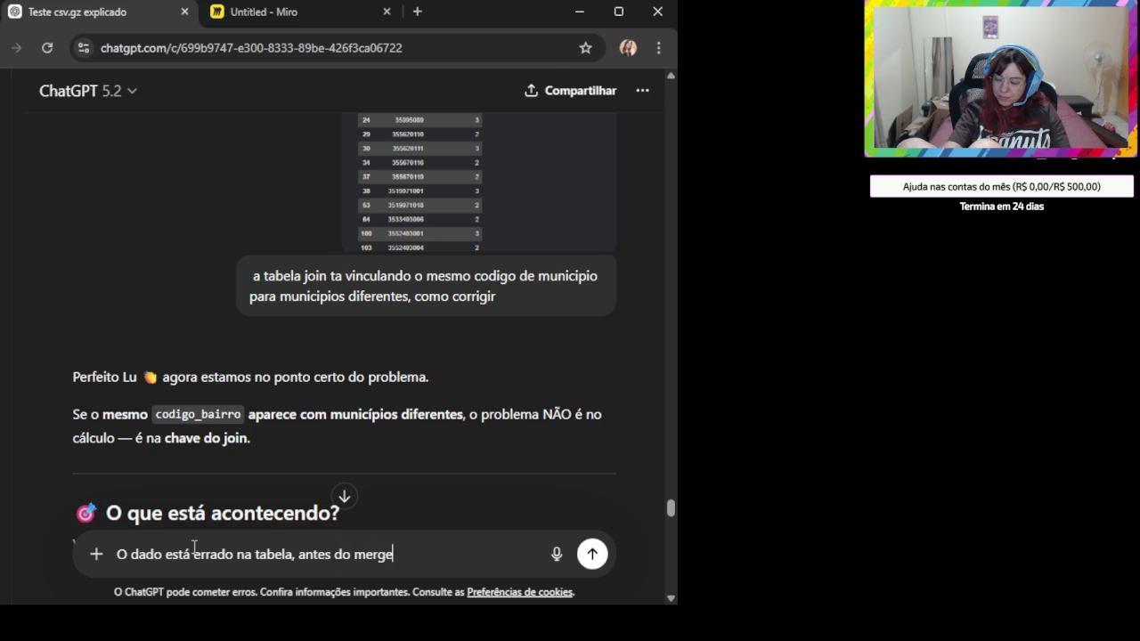
{"action": "type", "text": ", a propria tabela tem esse"}
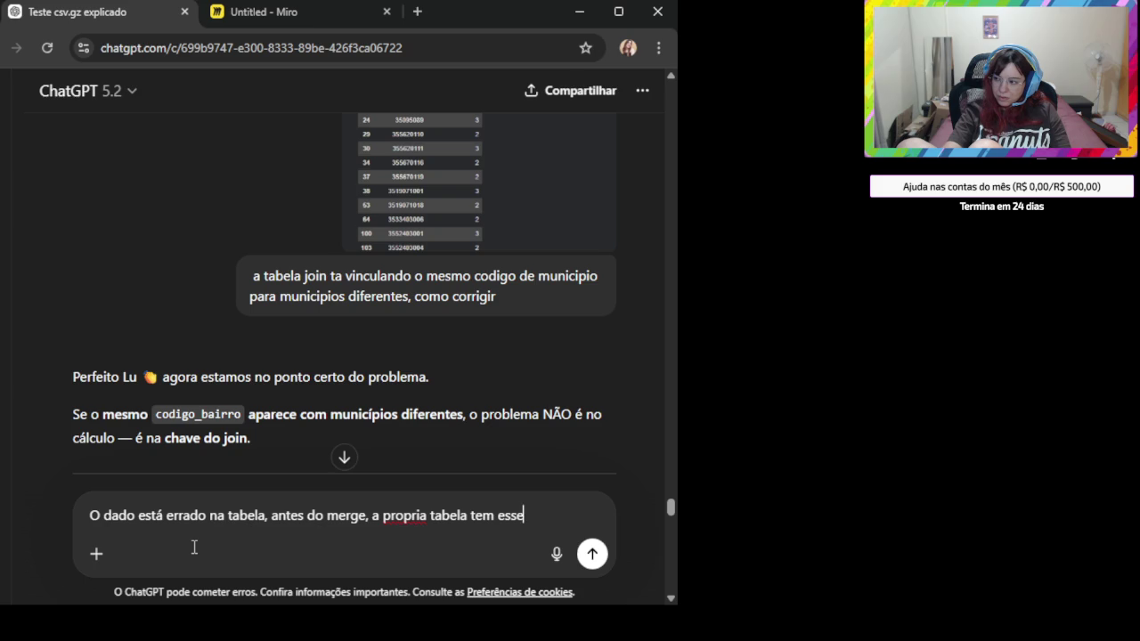
{"action": "type", "text": "s tantos de"}
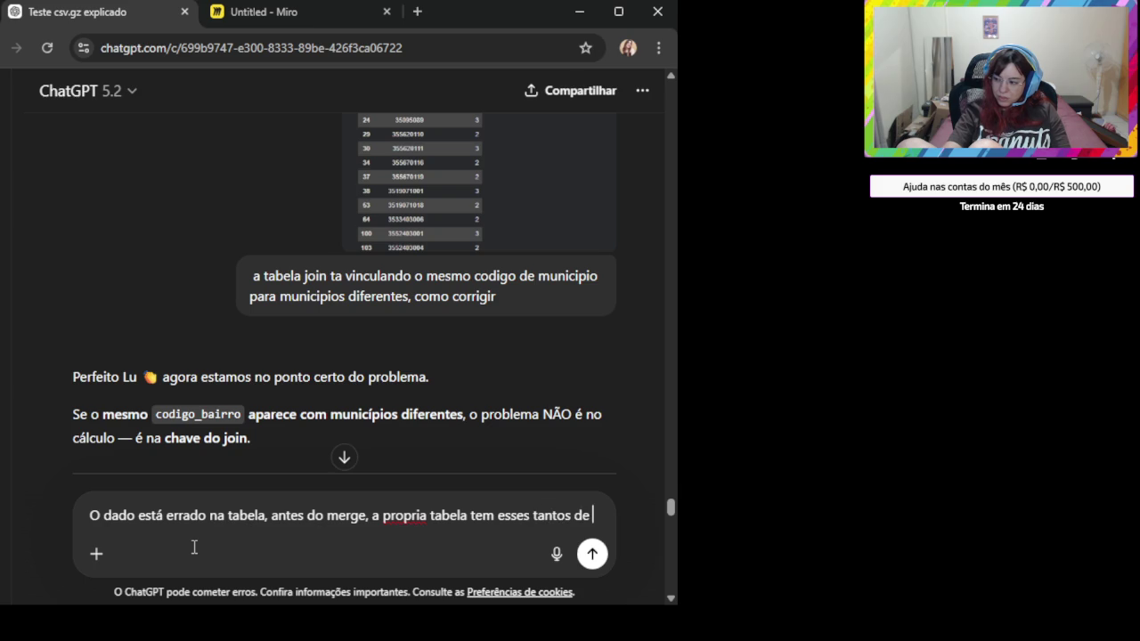
{"action": "type", "text": " dado"}
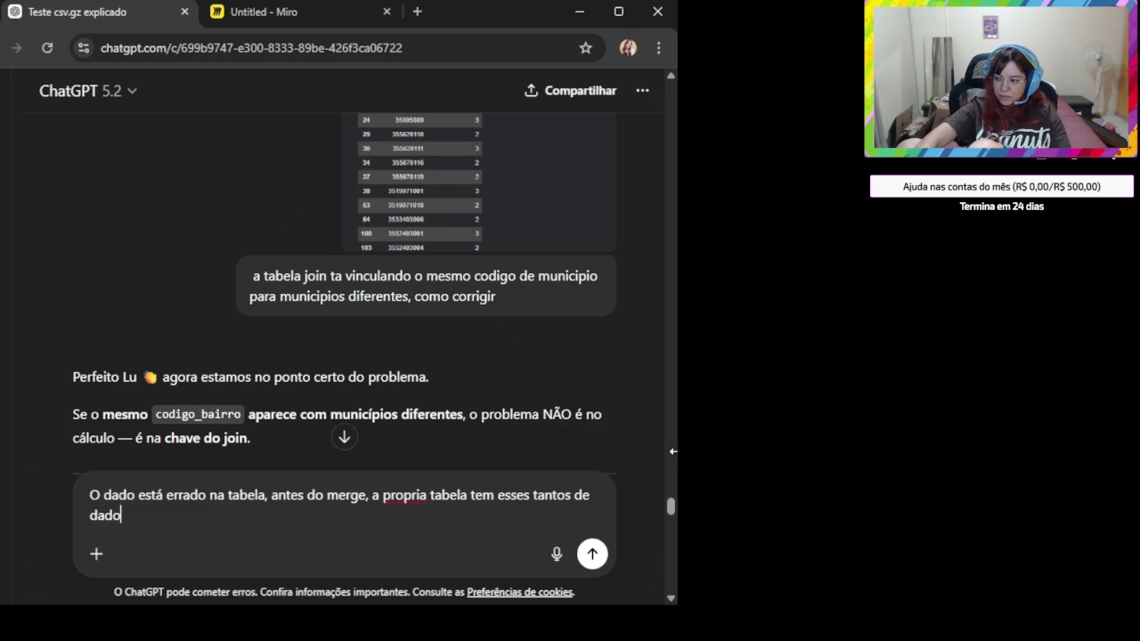
{"action": "left_click", "coordinate": [592, 553]}
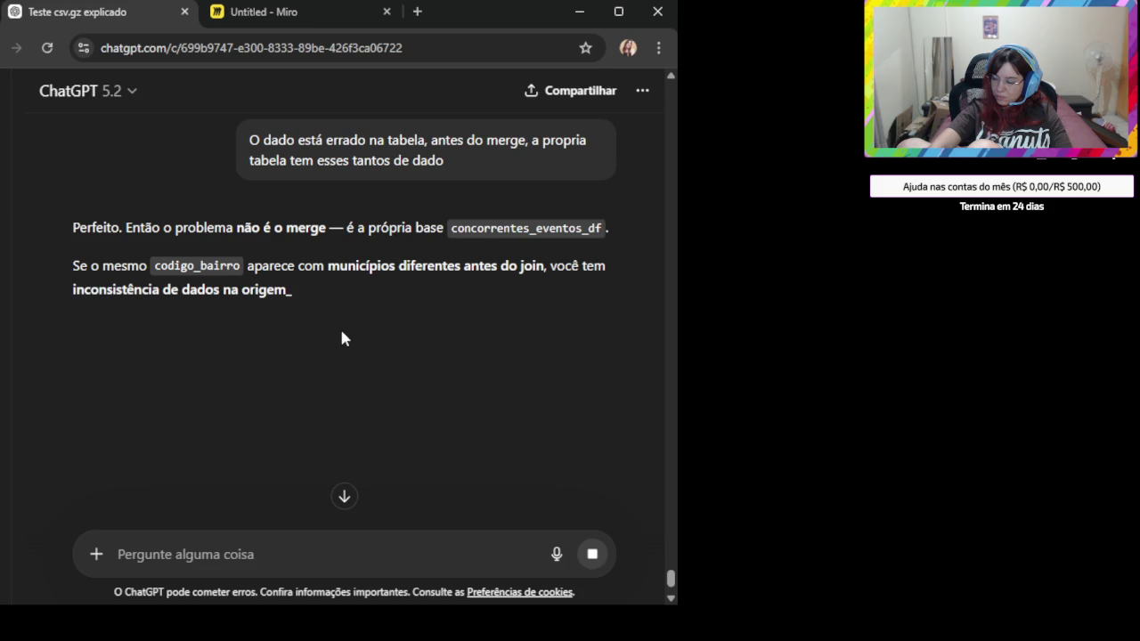
- Scroll through ChatGPT's reply about checking codigo_bairro uniqueness in bairros_pop_df
{"action": "scroll", "coordinate": [331, 368], "scroll_direction": "down", "scroll_amount": 1}
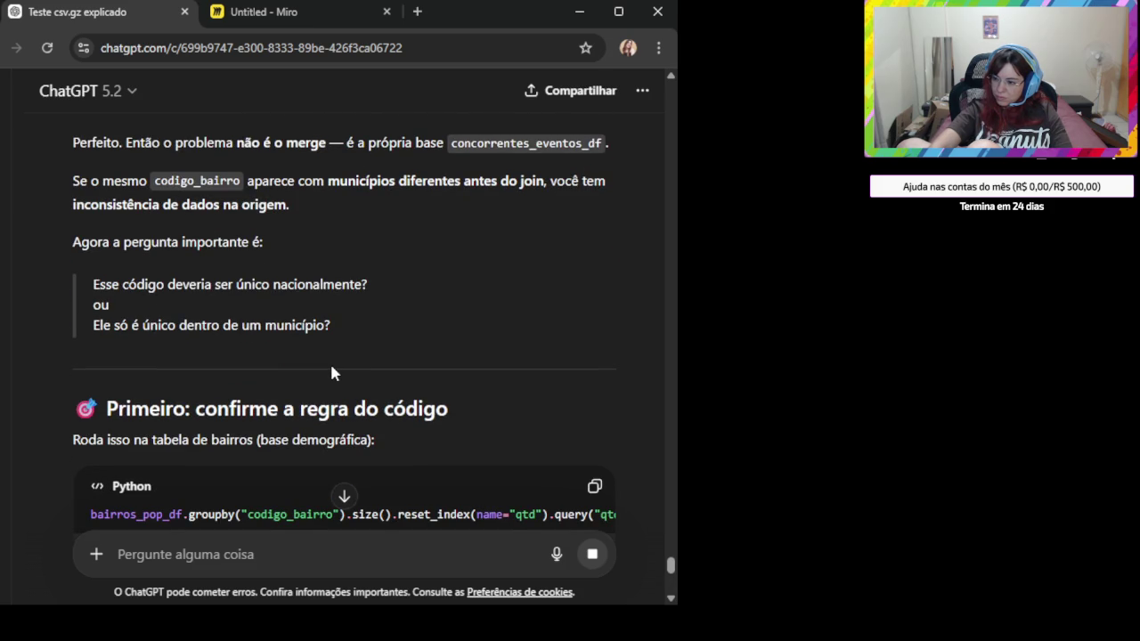
{"action": "scroll", "coordinate": [332, 369], "scroll_direction": "down", "scroll_amount": 1}
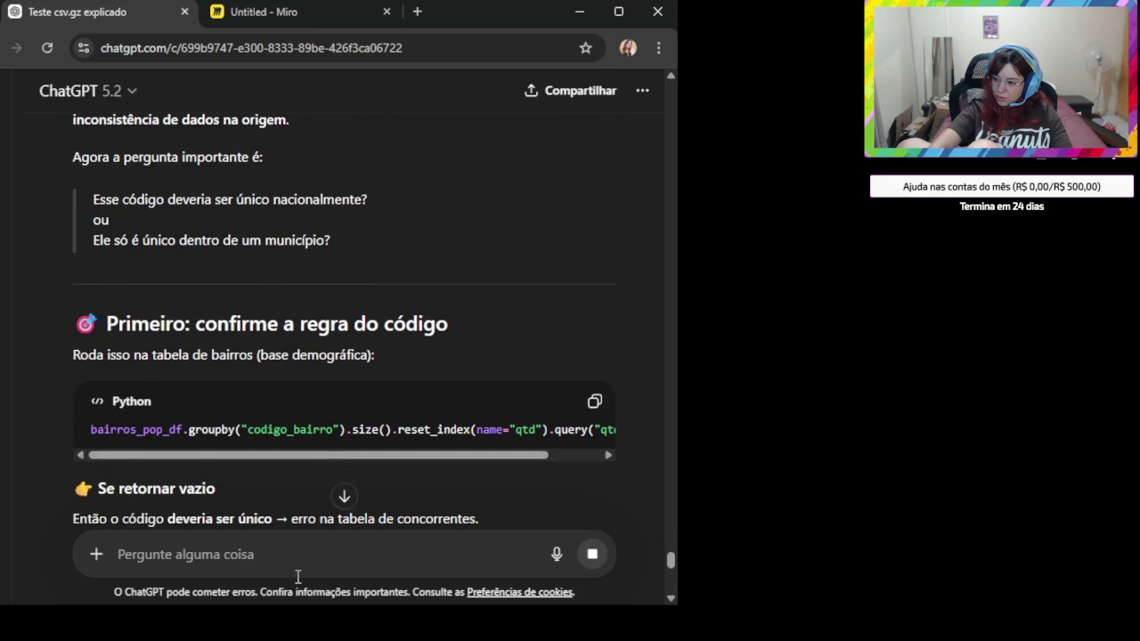
{"action": "scroll", "coordinate": [288, 561], "scroll_direction": "down", "scroll_amount": 1}
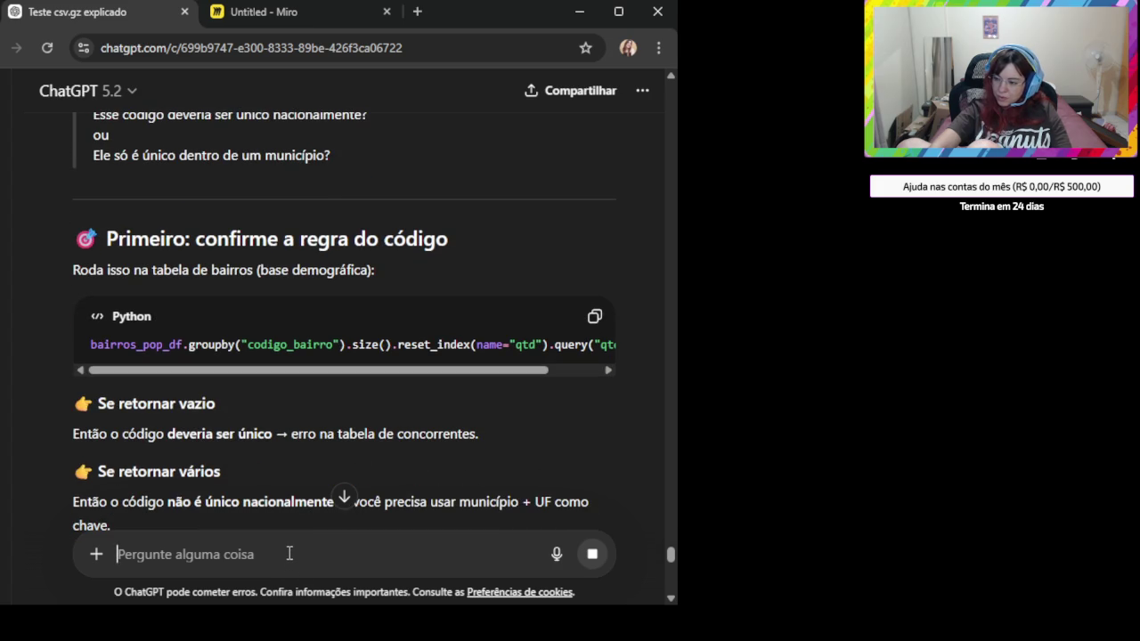
- Begin a follow-up noting that the município is what is changing
{"action": "type", "text": "O minu"}
{"action": "key", "text": "BackSpace"}
{"action": "key", "text": "BackSpace"}
{"action": "key", "text": "BackSpace"}
{"action": "type", "text": "unic"}
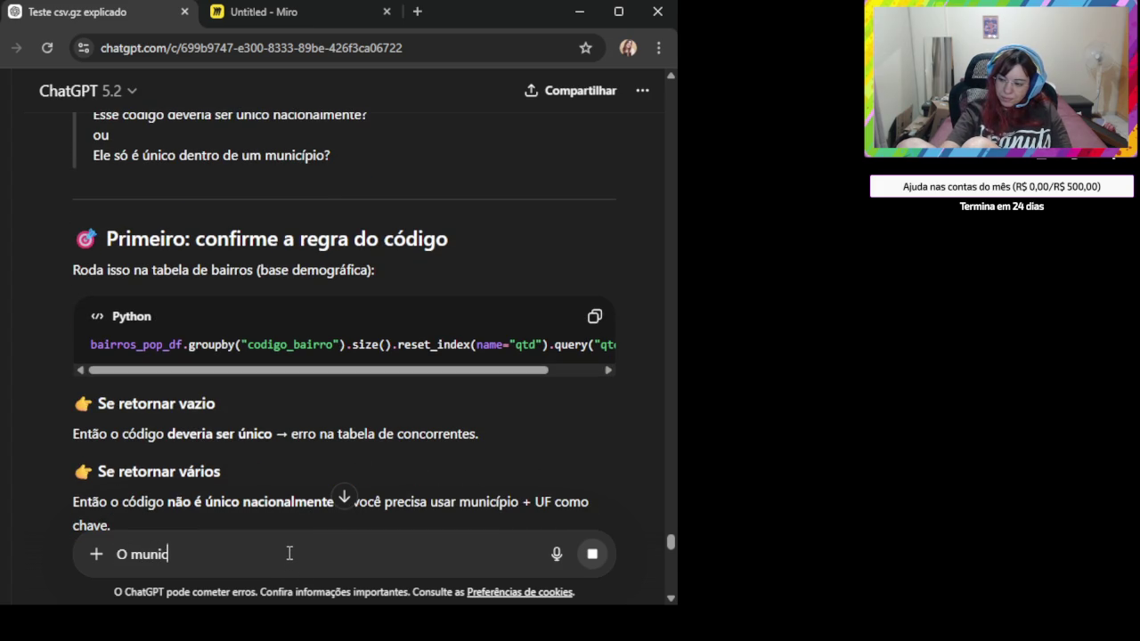
{"action": "type", "text": "ípio"}
{"action": "key", "text": "BackSpace"}
{"action": "key", "text": "BackSpace"}
{"action": "type", "text": "i"}
{"action": "type", "text": "o é"}
{"action": "type", "text": "smo o que está munda"}
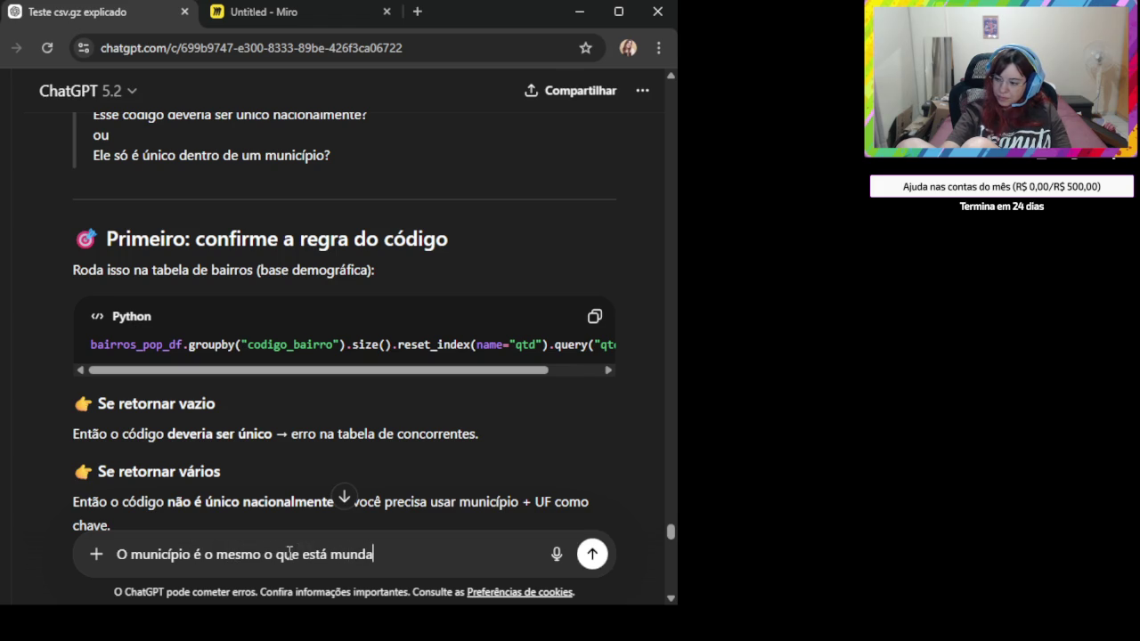
{"action": "key", "text": "BackSpace"}
{"action": "key", "text": "BackSpace"}
{"action": "type", "text": "dando e só"}
{"action": "key", "text": "BackSpace"}
{"action": "key", "text": "BackSpace"}
{"action": "key", "text": "BackSpace"}
{"action": "key", "text": "BackSpace"}
{"action": "key", "text": "BackSpace"}
{"action": "key", "text": "BackSpace"}
{"action": "key", "text": "BackSpace"}
{"action": "key", "text": "BackSpace"}
{"action": "key", "text": "BackSpace"}
{"action": "key", "text": "BackSpace"}
{"action": "key", "text": "BackSpace"}
{"action": "key", "text": "BackSpace"}
{"action": "key", "text": "BackSpace"}
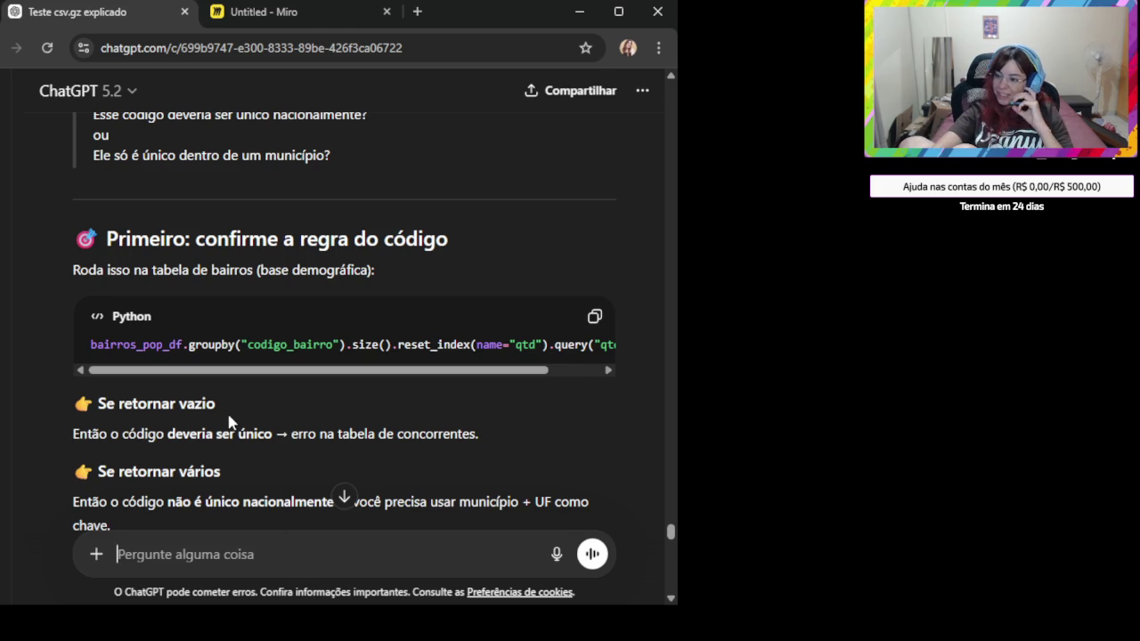
- Copy the bairros_pop_df groupby code that checks whether codigo_bairro is unique
{"action": "double_click", "coordinate": [183, 276]}
{"action": "triple_click", "coordinate": [184, 278]}
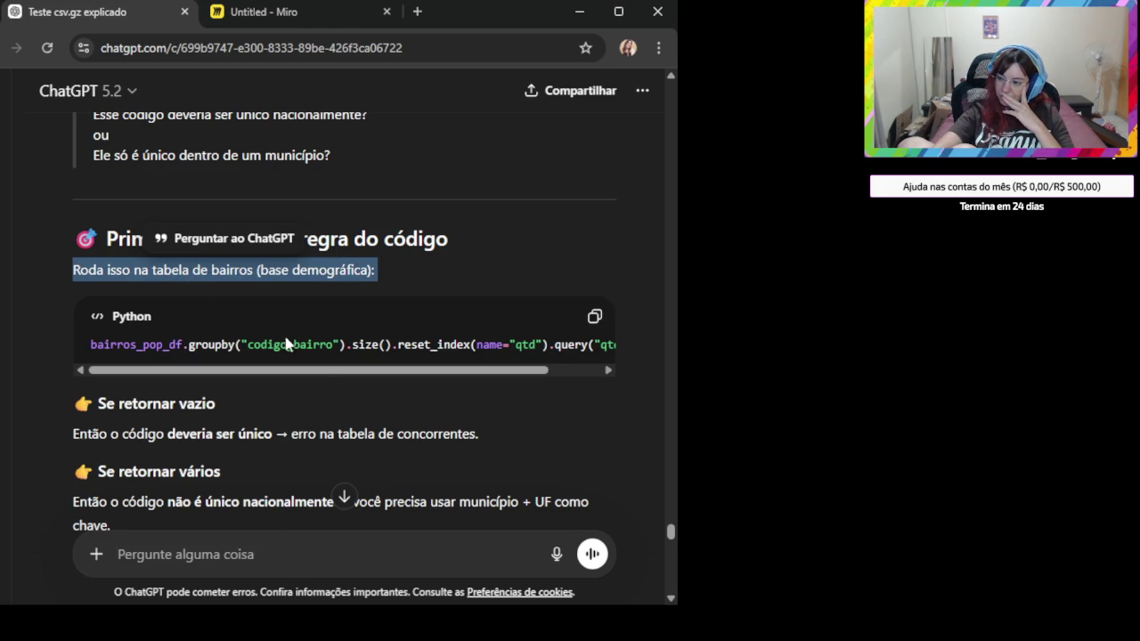
{"action": "left_click", "coordinate": [327, 375]}
{"action": "mouse_move", "coordinate": [333, 372]}
{"action": "left_mouse_down"}
{"action": "mouse_move", "coordinate": [414, 377]}
{"action": "mouse_move", "coordinate": [330, 361]}
{"action": "left_mouse_up"}
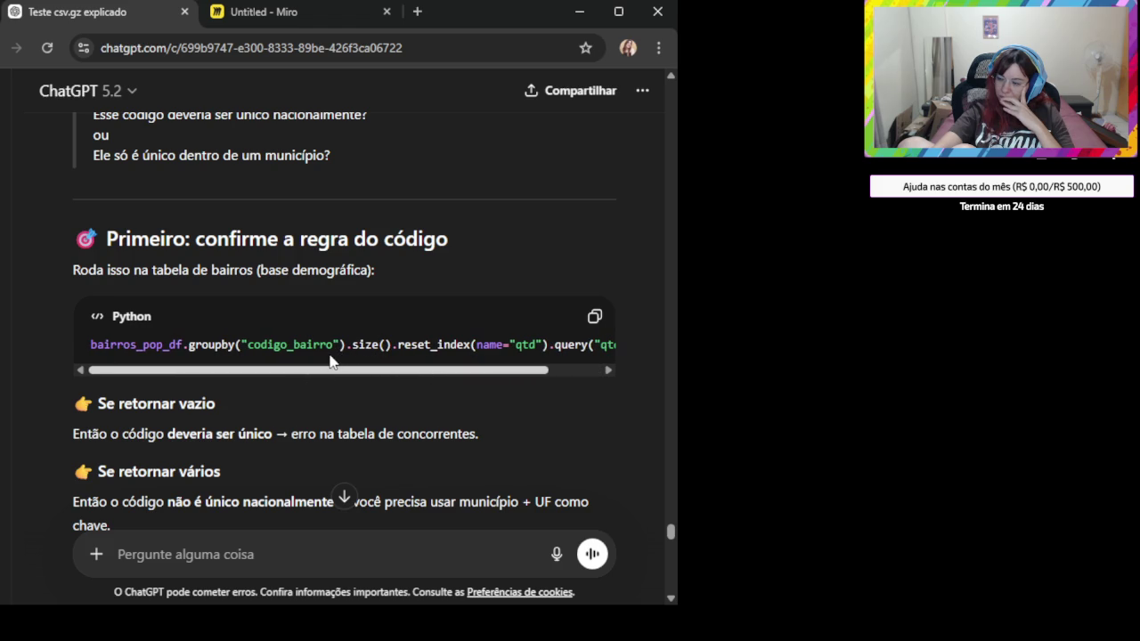
{"action": "left_click", "coordinate": [595, 317]}
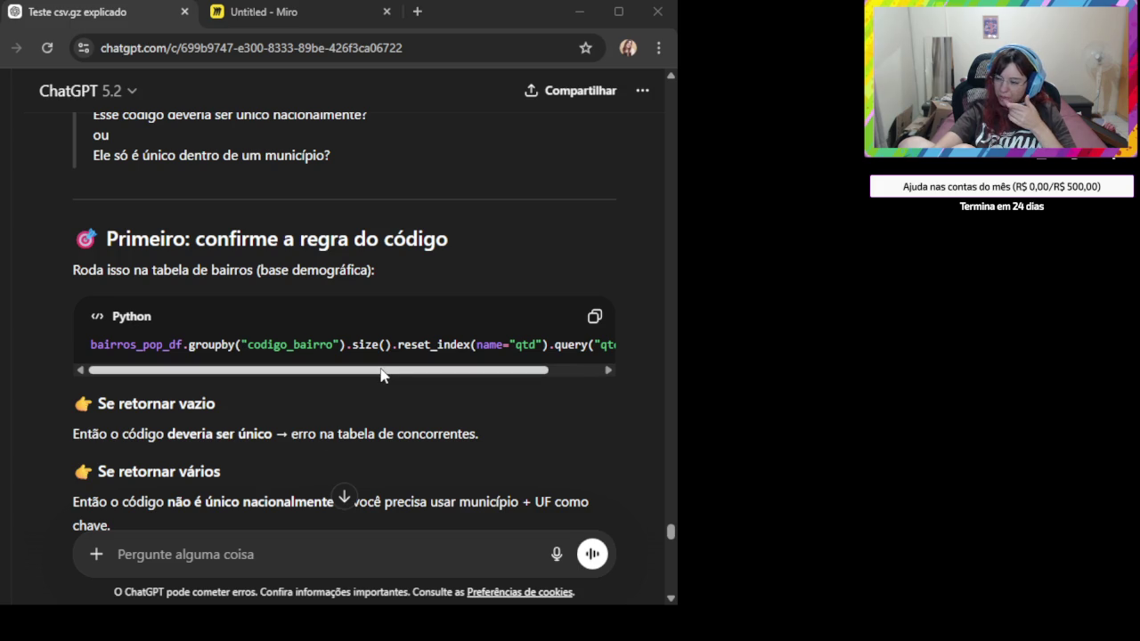
- Read the 'deveria ser único' explanation and begin a new message with 'Retorn'
{"action": "left_click_drag", "start_coordinate": [460, 374], "coordinate": [539, 374]}
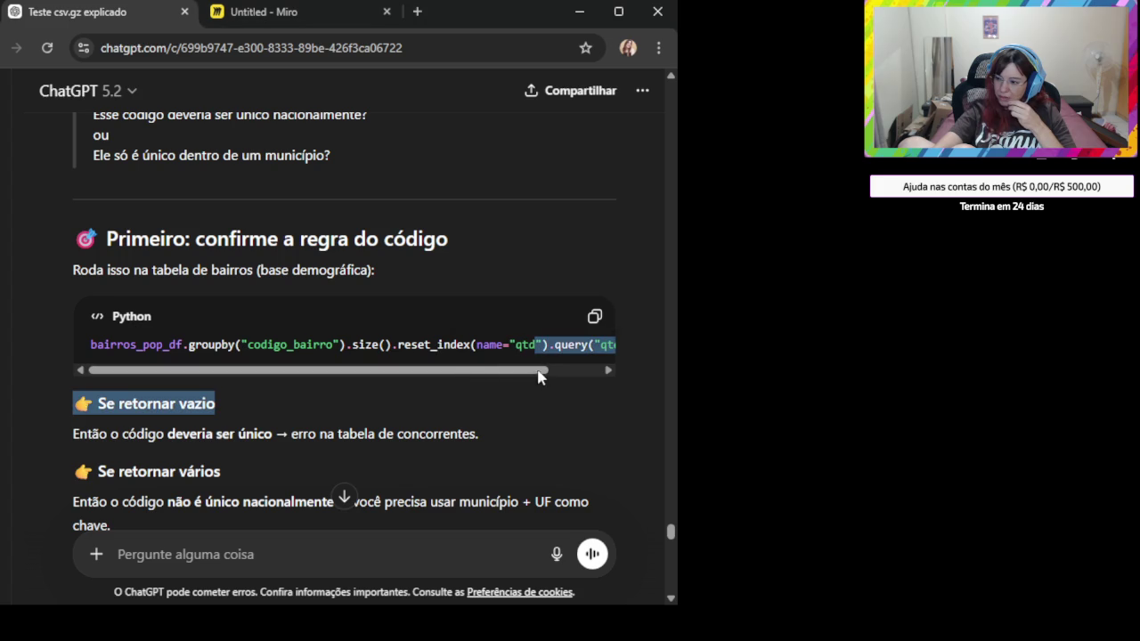
{"action": "triple_click", "coordinate": [279, 435]}
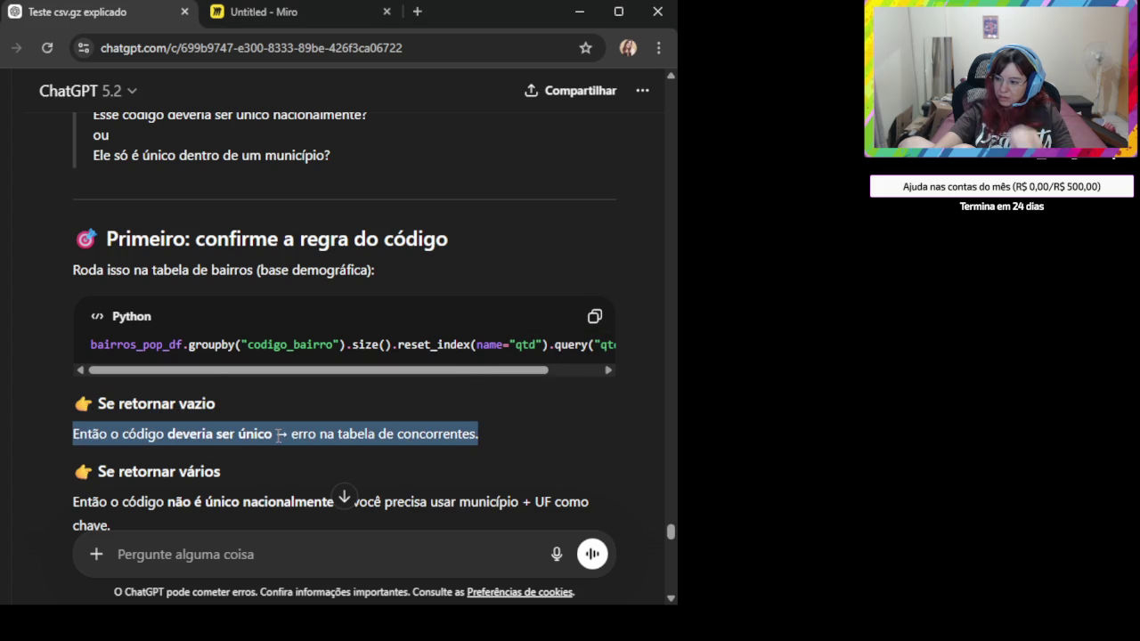
{"action": "left_click", "coordinate": [203, 559]}
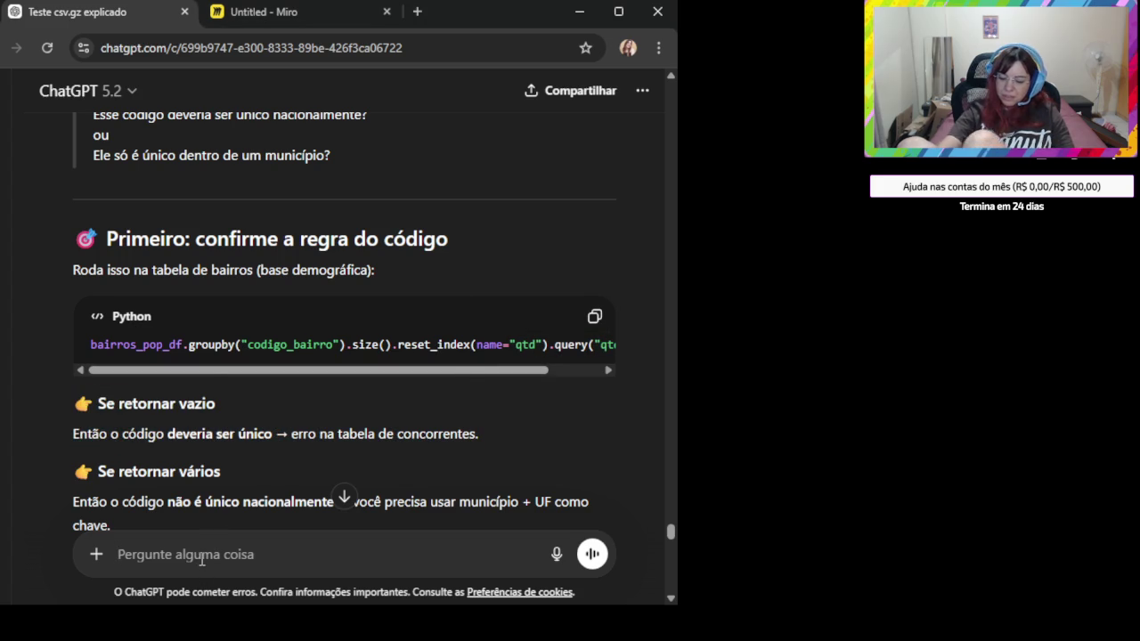
{"action": "type", "text": "Retorn"}
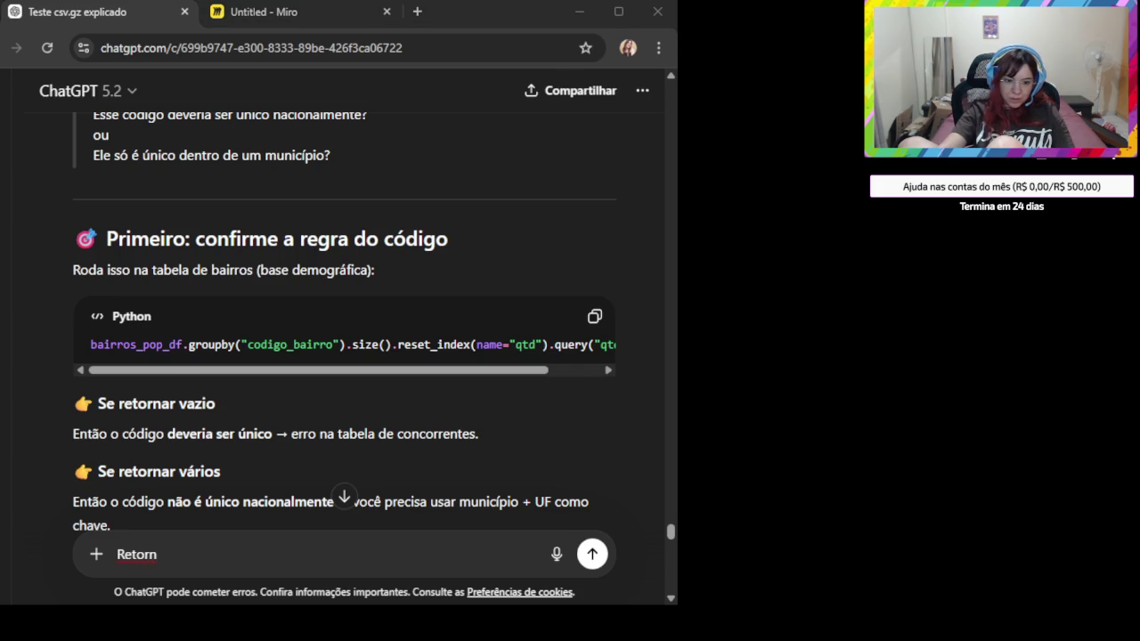
- Replace the 'Retor' draft with a screenshot of the empty groupby result and send it
{"action": "left_click", "coordinate": [177, 565]}
{"action": "key", "text": "ctrl+a"}
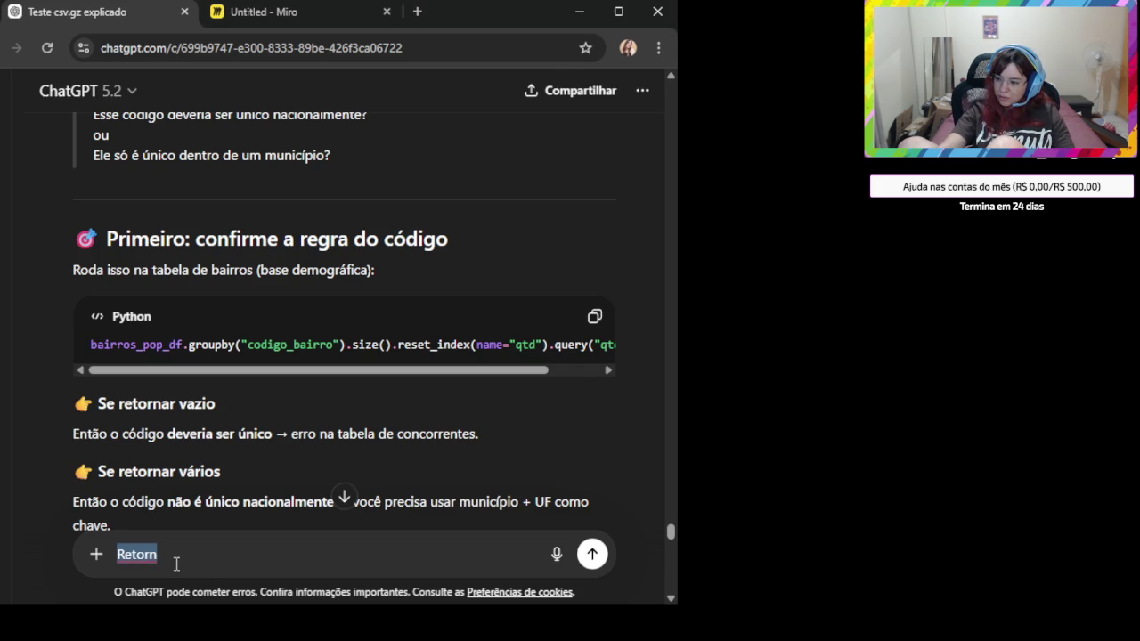
{"action": "key", "text": "ctrl+v"}
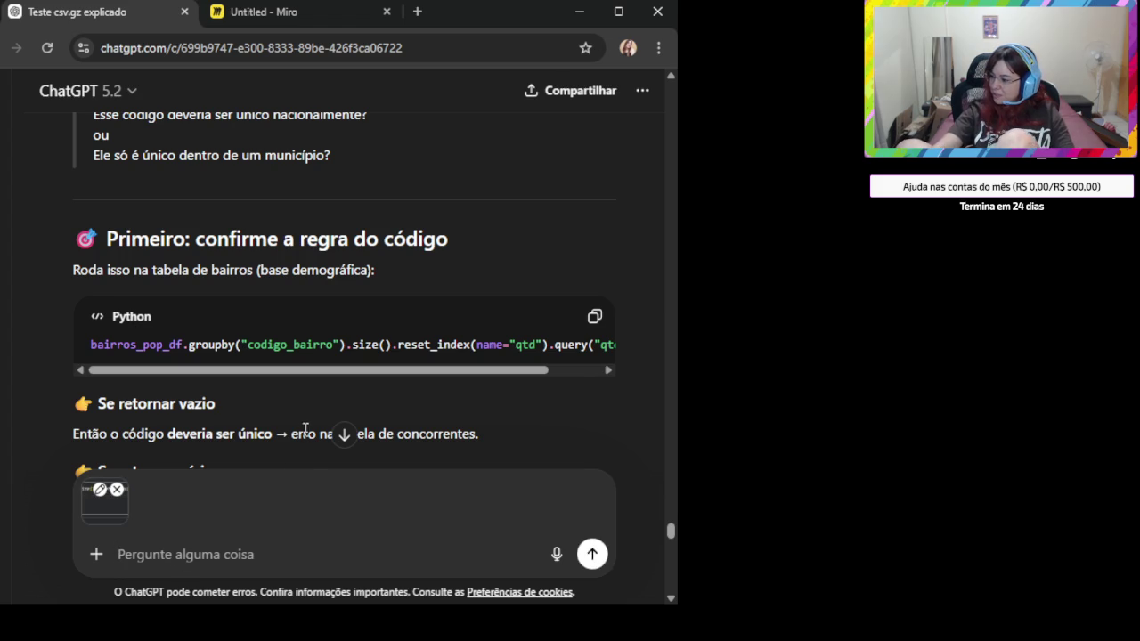
{"action": "key", "text": "Return"}
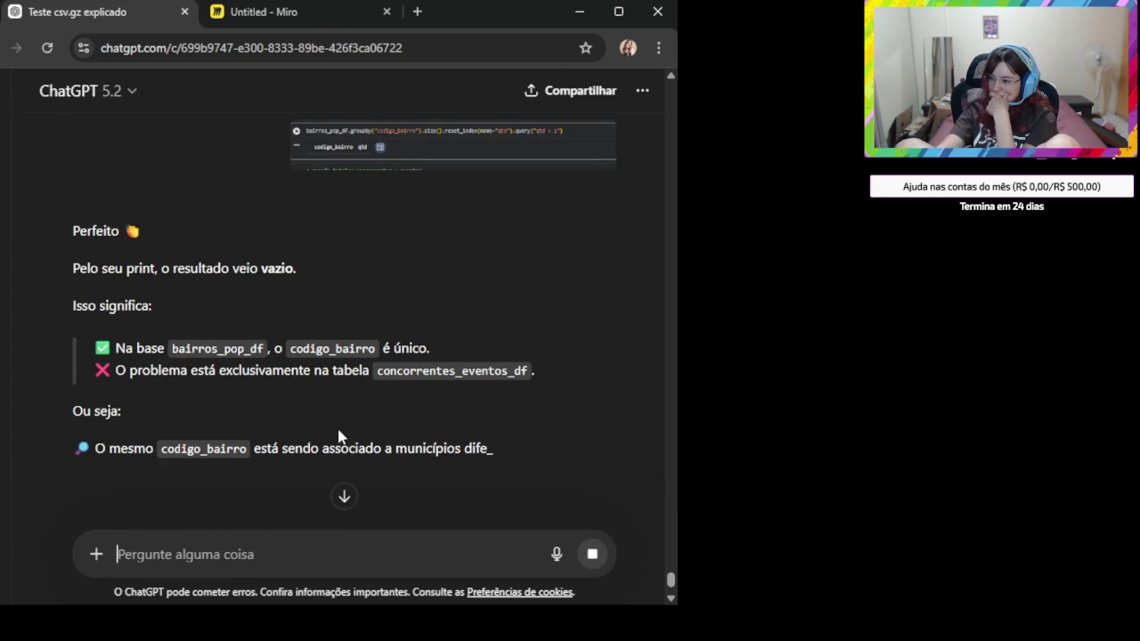
- Read down to the 'Como corrigir de forma segura' merge code and highlight the município/UF overwrite sentence
{"action": "scroll", "coordinate": [338, 435], "scroll_direction": "down", "scroll_amount": 1}
{"action": "scroll", "coordinate": [336, 425], "scroll_direction": "down", "scroll_amount": 2}
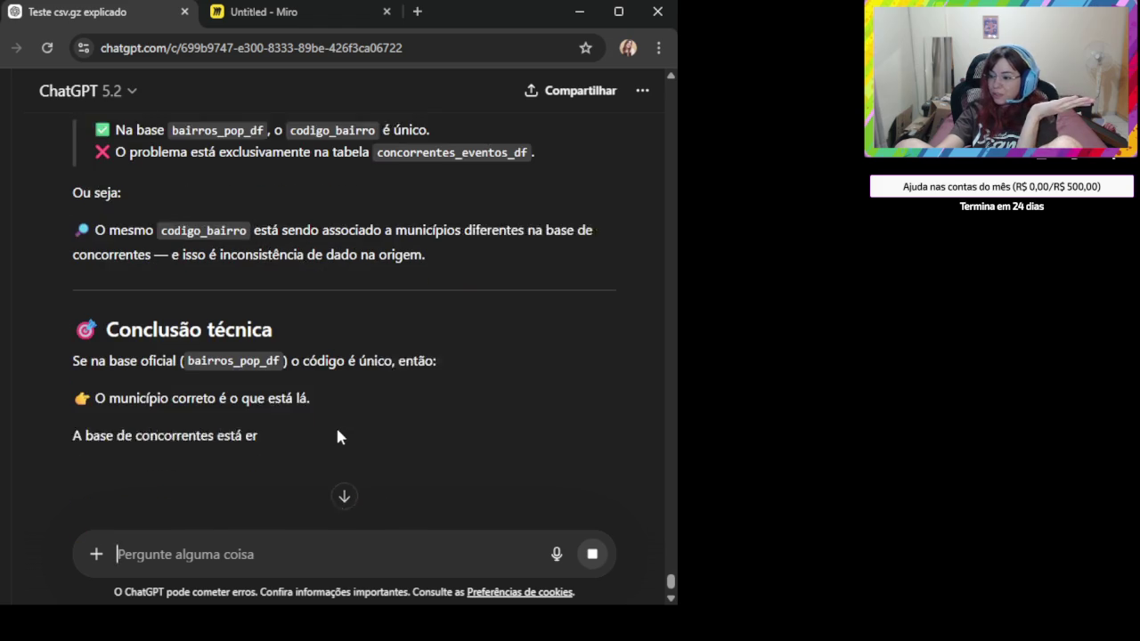
{"action": "scroll", "coordinate": [336, 425], "scroll_direction": "down", "scroll_amount": 1}
{"action": "scroll", "coordinate": [336, 425], "scroll_direction": "down", "scroll_amount": 1}
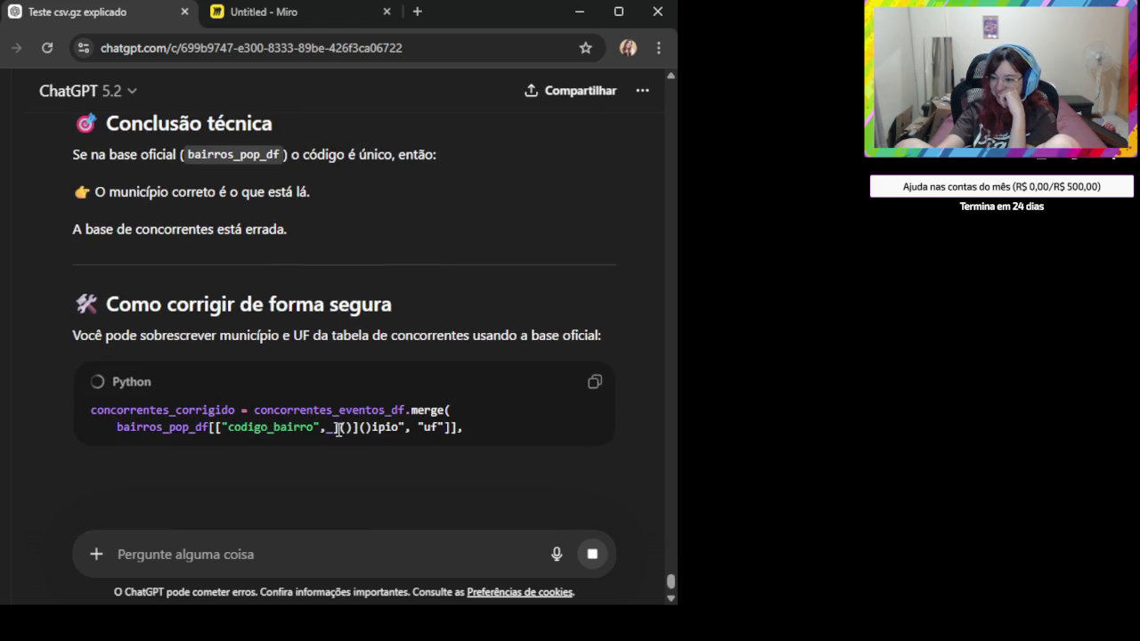
{"action": "scroll", "coordinate": [329, 418], "scroll_direction": "down", "scroll_amount": 1}
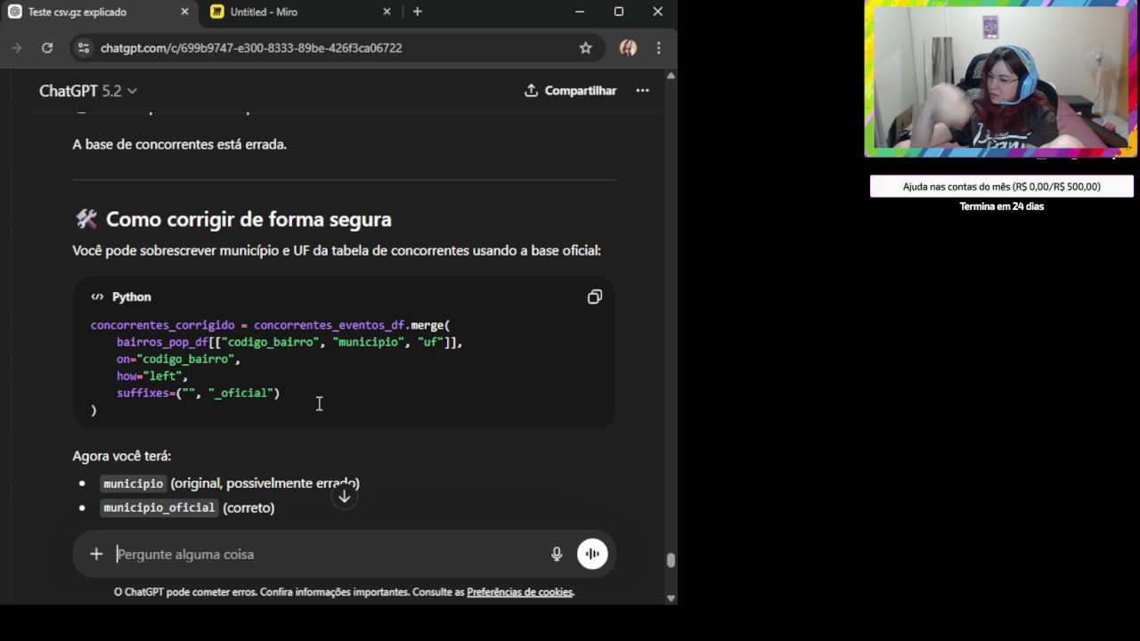
{"action": "scroll", "coordinate": [338, 414], "scroll_direction": "down", "scroll_amount": 2}
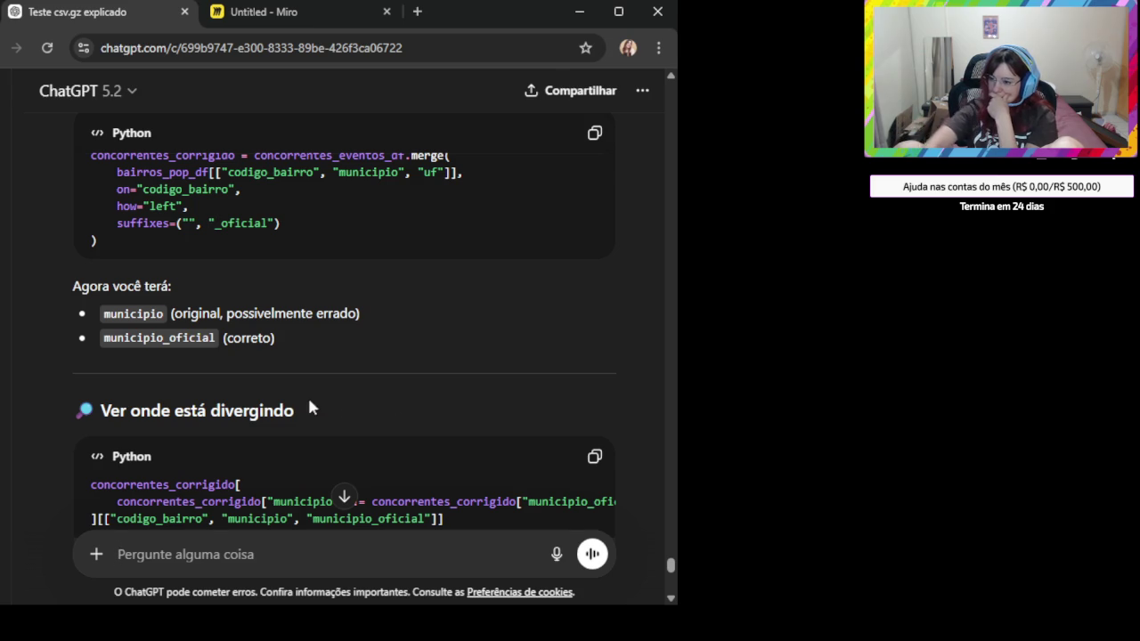
{"action": "scroll", "coordinate": [356, 405], "scroll_direction": "up", "scroll_amount": 1}
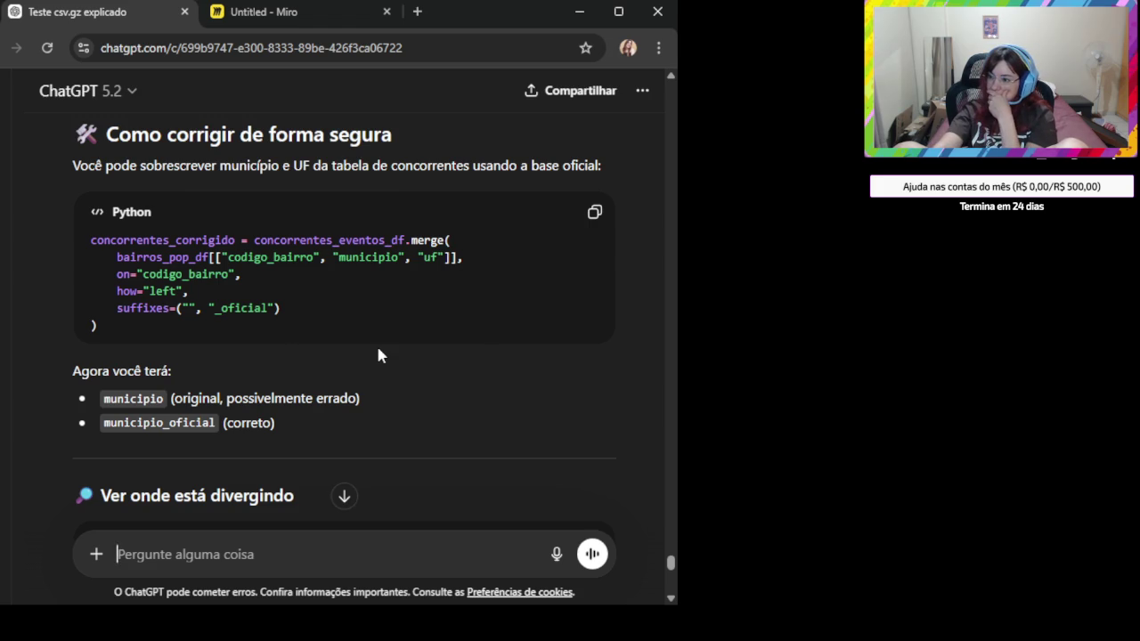
{"action": "left_click_drag", "start_coordinate": [132, 165], "coordinate": [405, 184]}
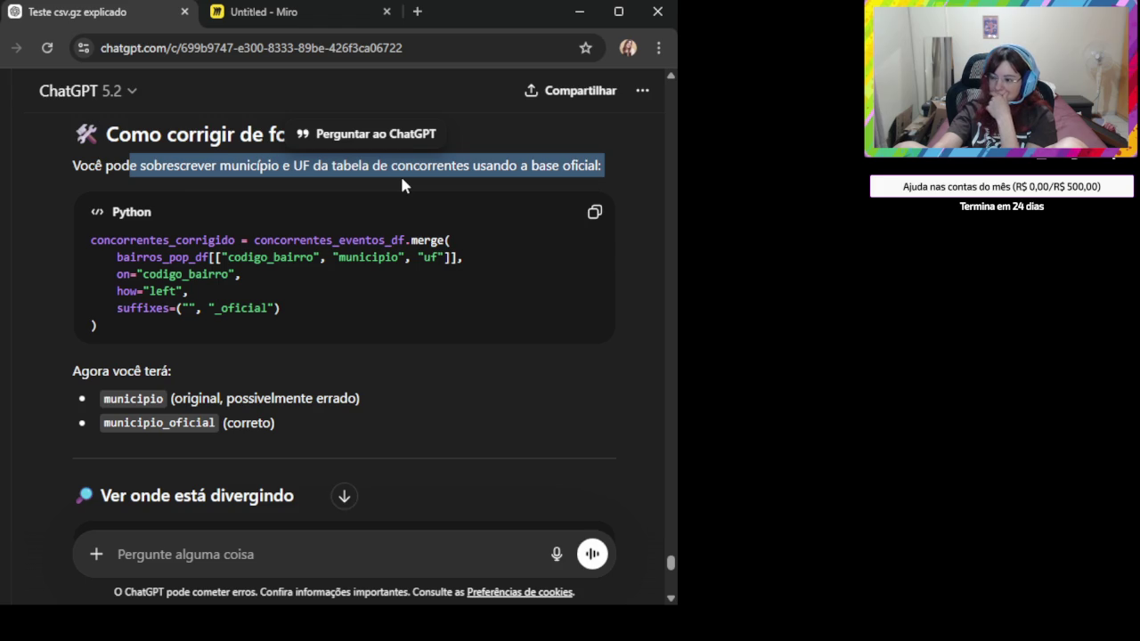
{"action": "left_click", "coordinate": [123, 554]}
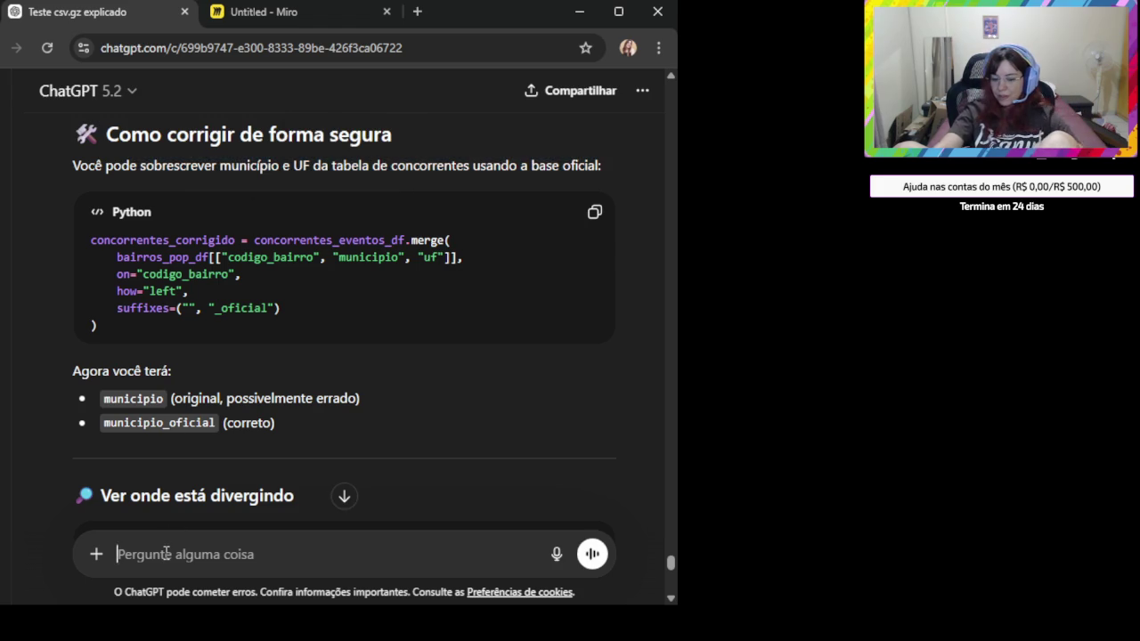
- Draft a request to overwrite municipio and uf when joining into the final table, attaching a screenshot
{"action": "type", "text": "eu quero sobrescerever ele mas sóquando eu juntar"}
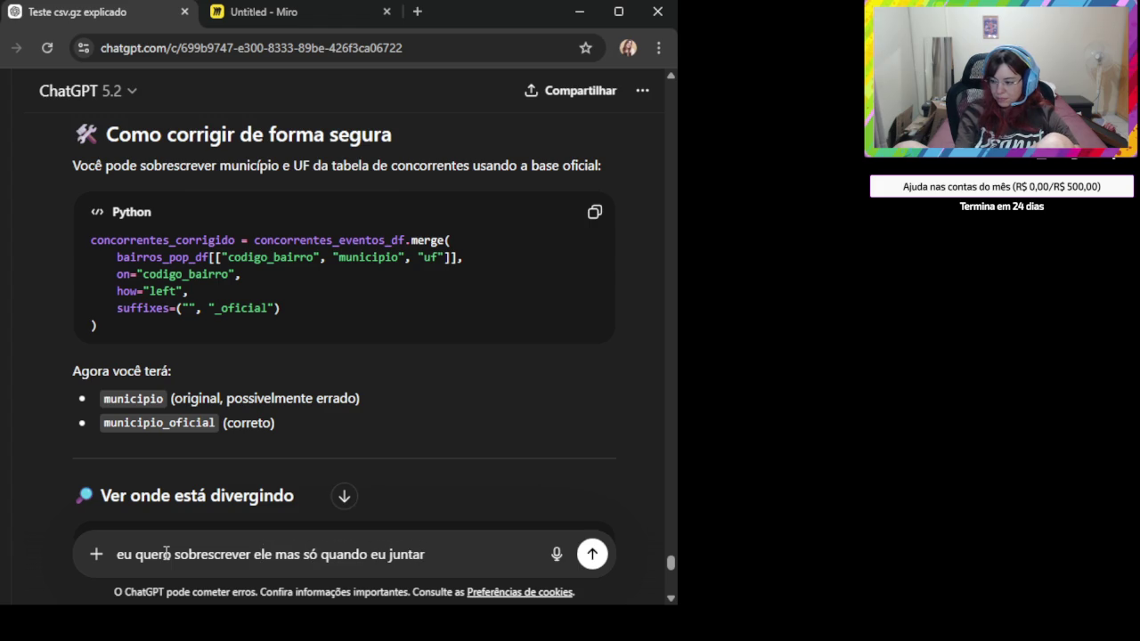
{"action": "type", "text": " essa tabela na df"}
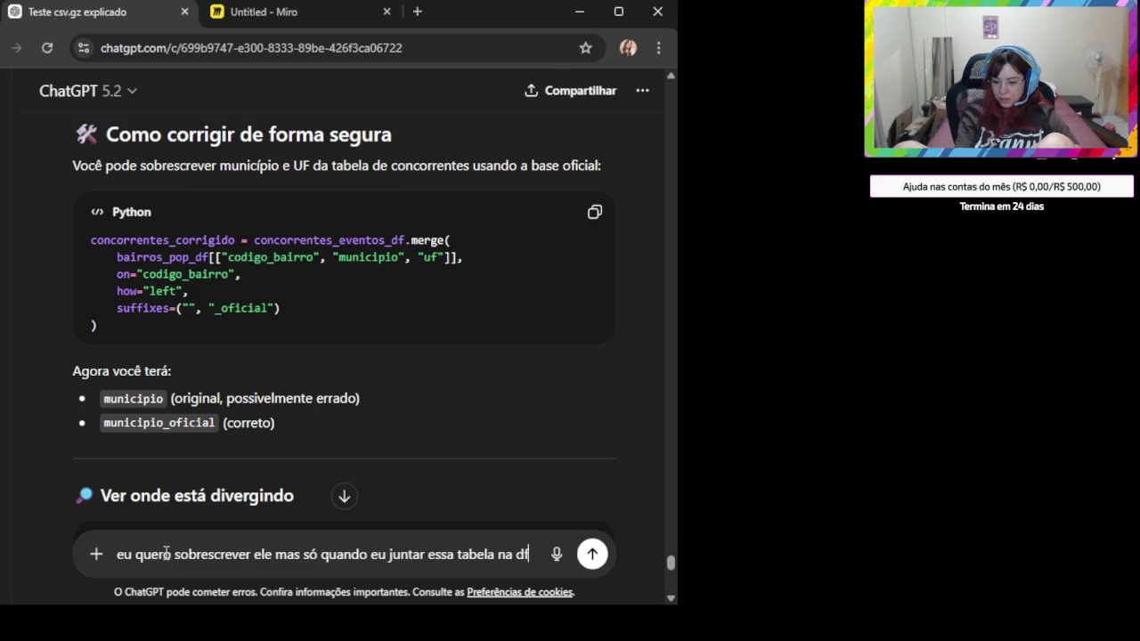
{"action": "type", "text": "inal, pode m"}
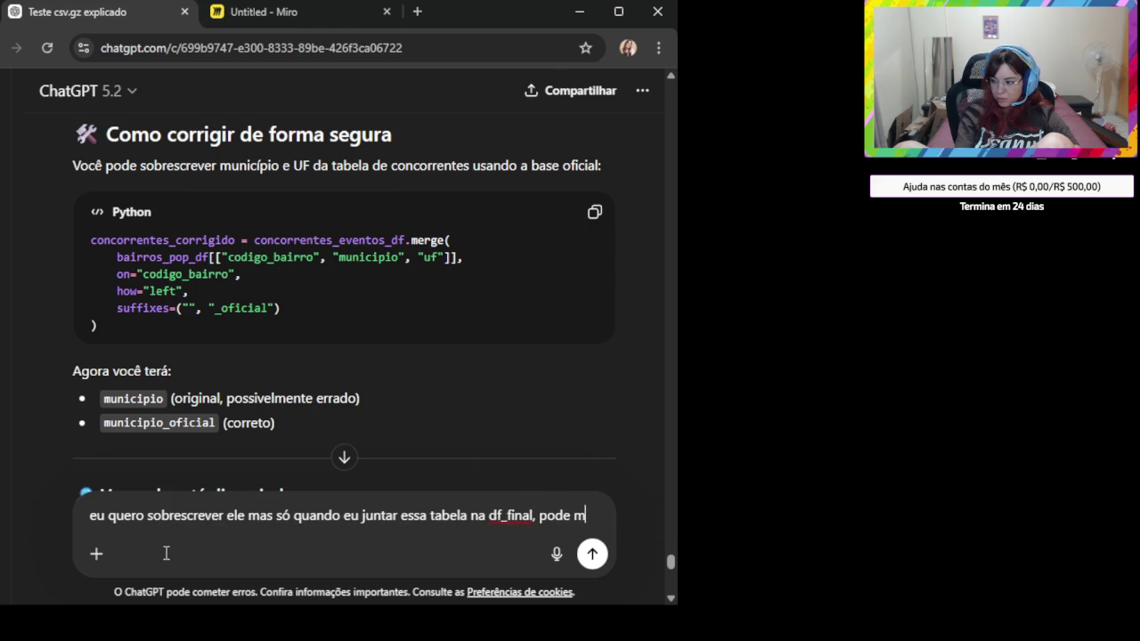
{"action": "type", "text": "e ajudar?"}
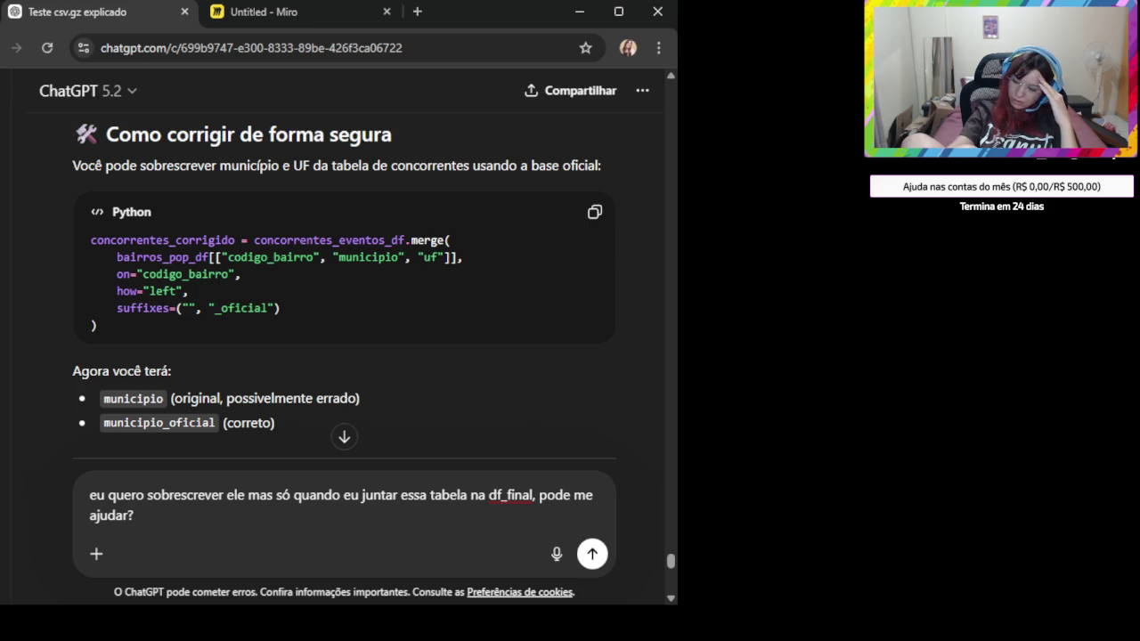
{"action": "left_click_drag", "start_coordinate": [10, 161], "coordinate": [9, 471]}
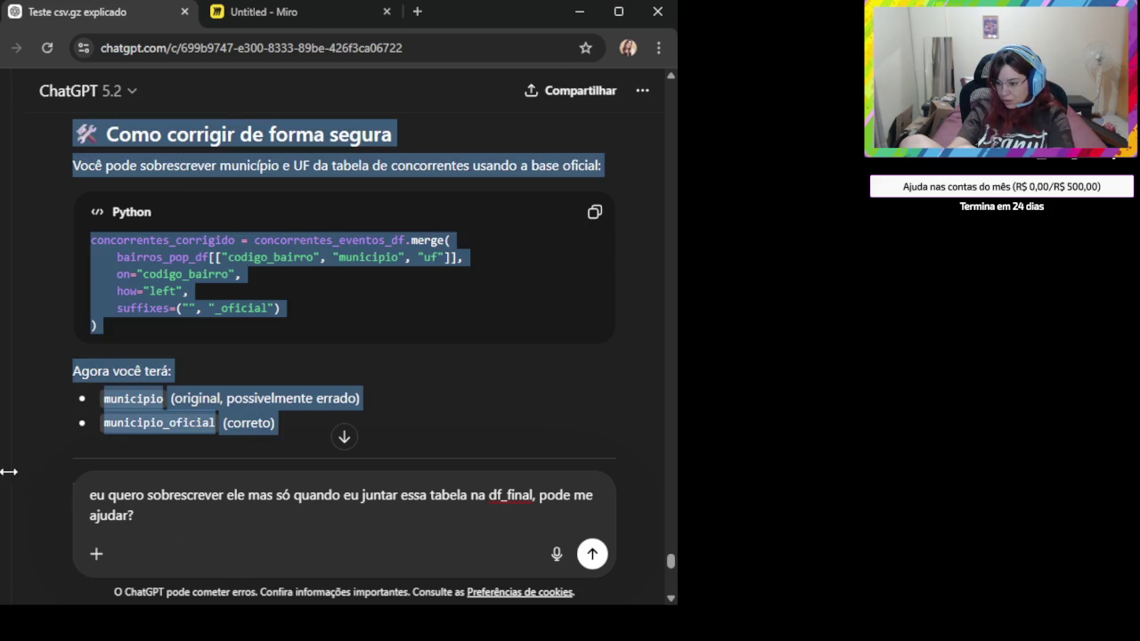
{"action": "left_click", "coordinate": [135, 517]}
{"action": "left_click_drag", "start_coordinate": [138, 521], "coordinate": [15, 482]}
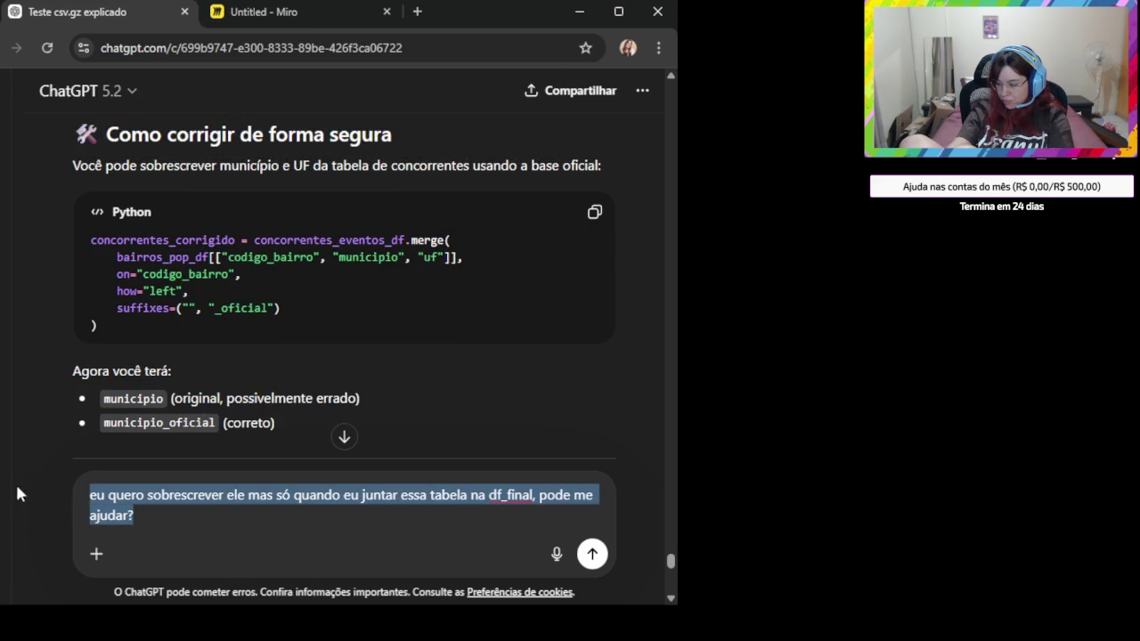
{"action": "key", "text": "BackSpace"}
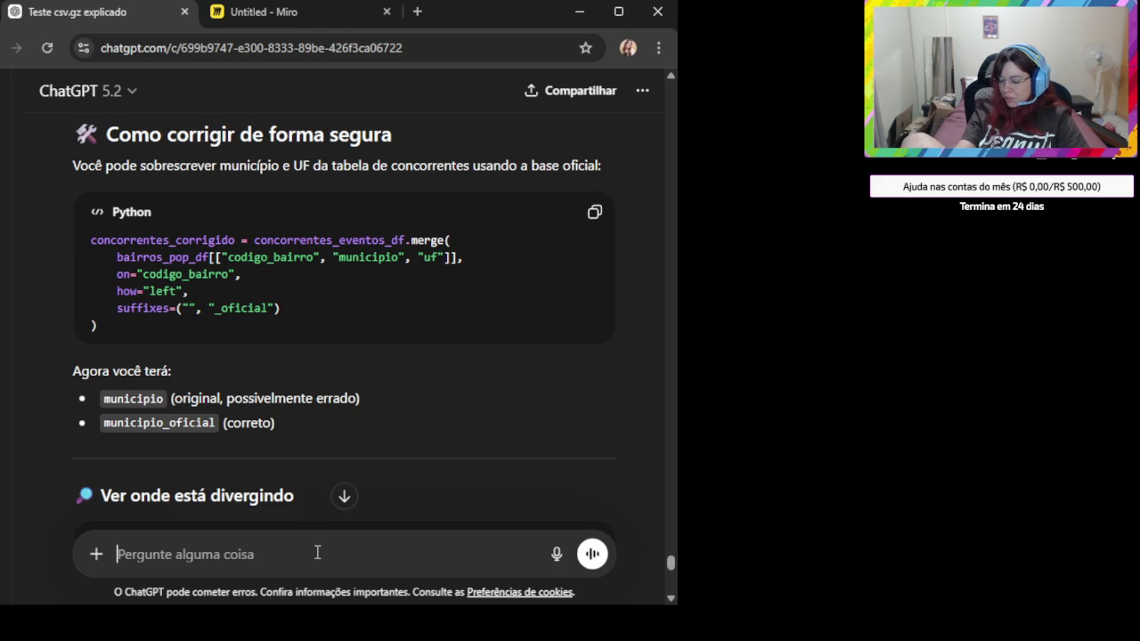
{"action": "key", "text": "ctrl+v"}
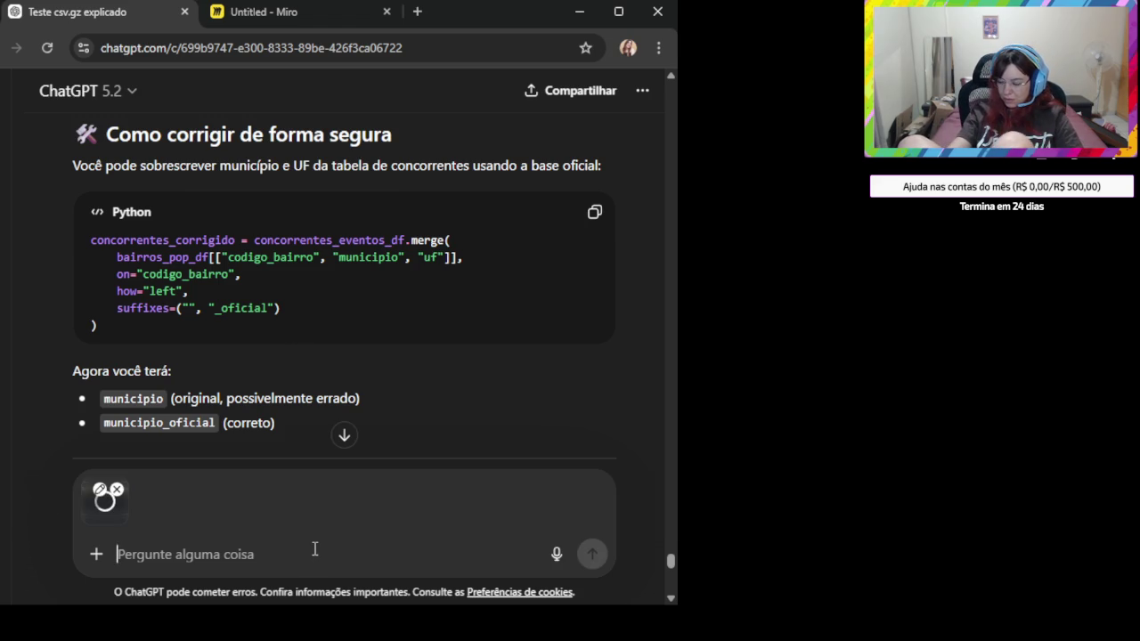
{"action": "key", "text": "ctrl+z"}
- Add that the correct data is in bairros_pop_df and should overwrite using that table's data
{"action": "left_click", "coordinate": [294, 537]}
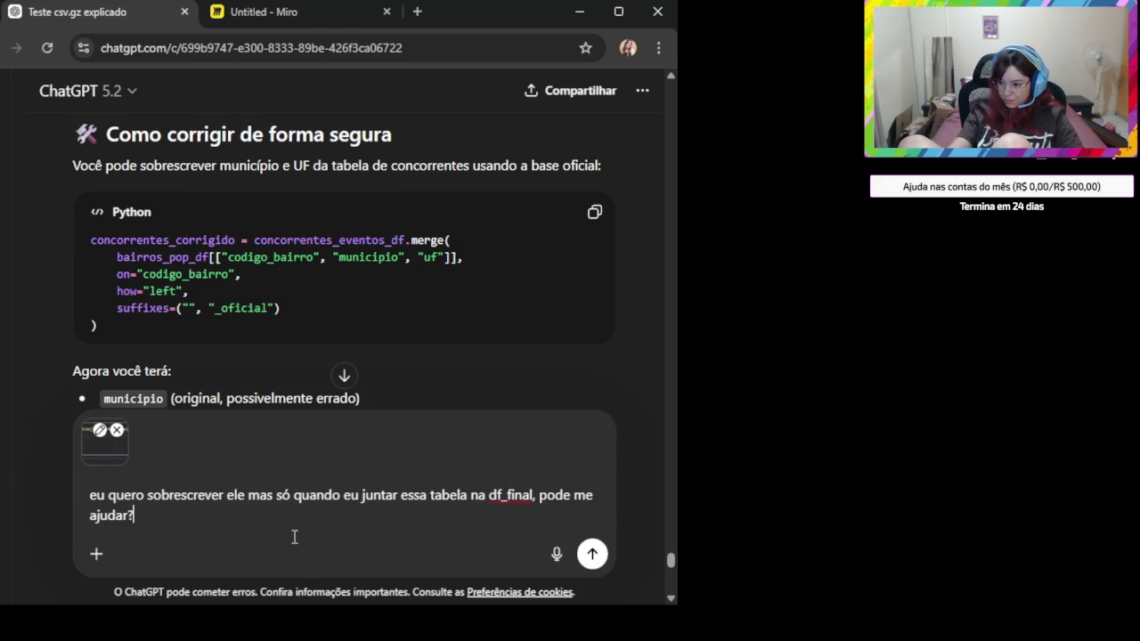
{"action": "key", "text": "shift+Return"}
{"action": "type", "text": "Porque o dado correto está na"}
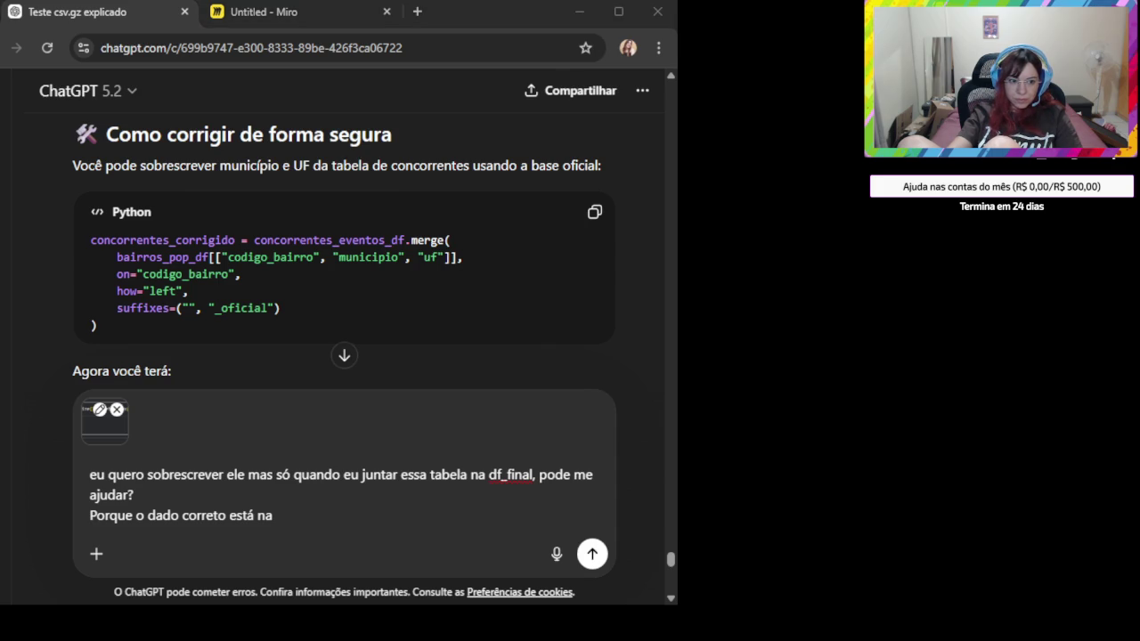
{"action": "left_click", "coordinate": [303, 515]}
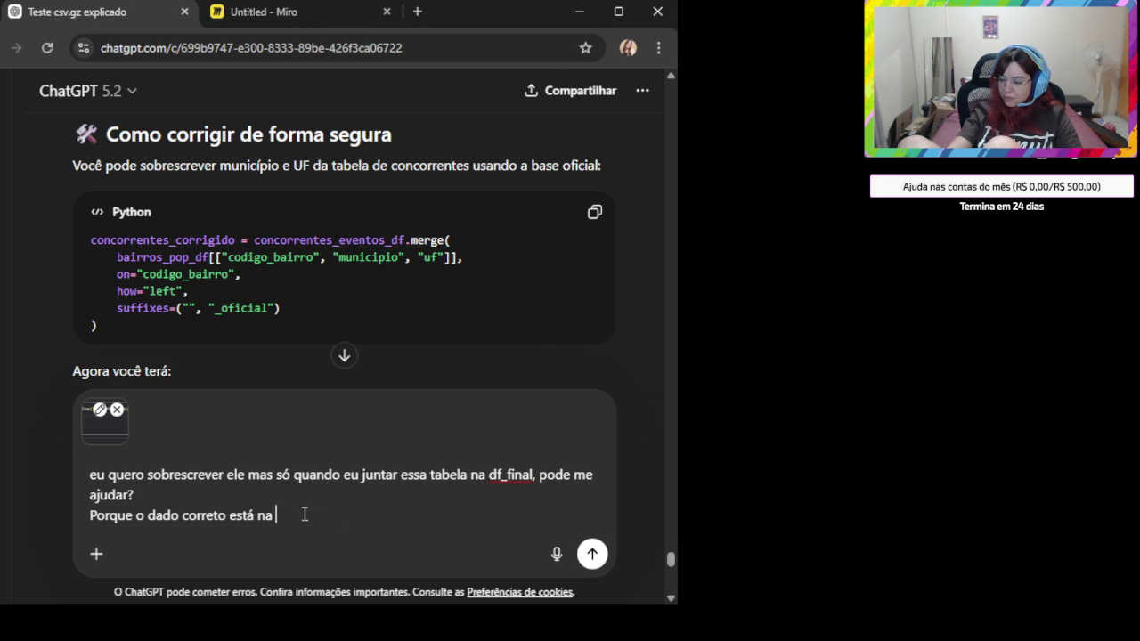
{"action": "type", "text": "bairros_pop_df"}
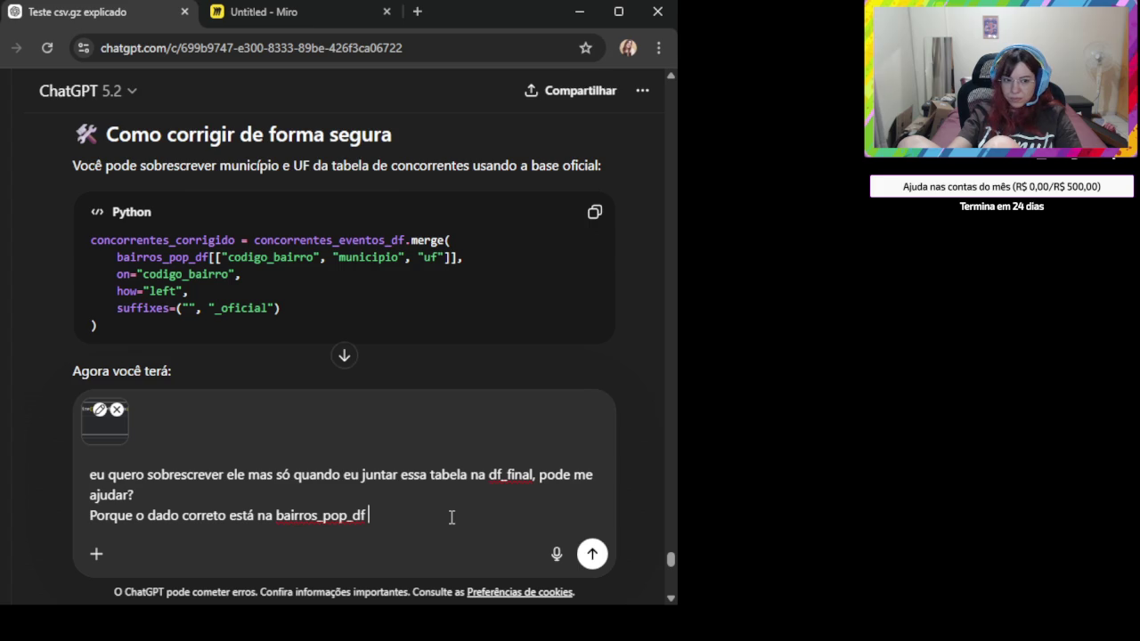
{"action": "type", "text": " Quero que sobreescreva"}
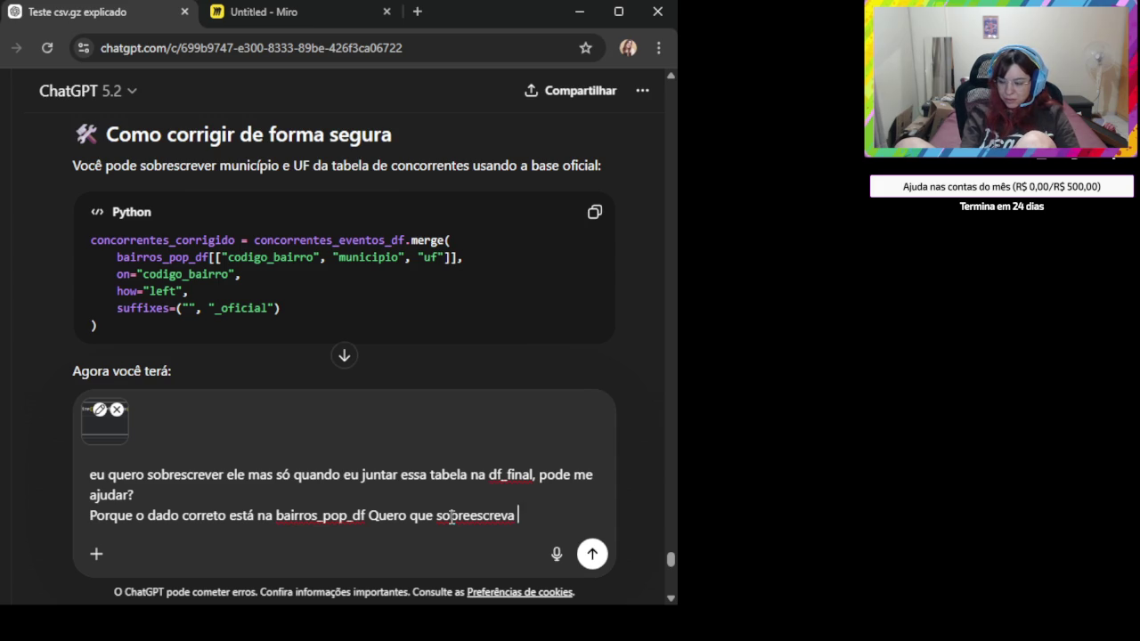
{"action": "type", "text": "usando"}
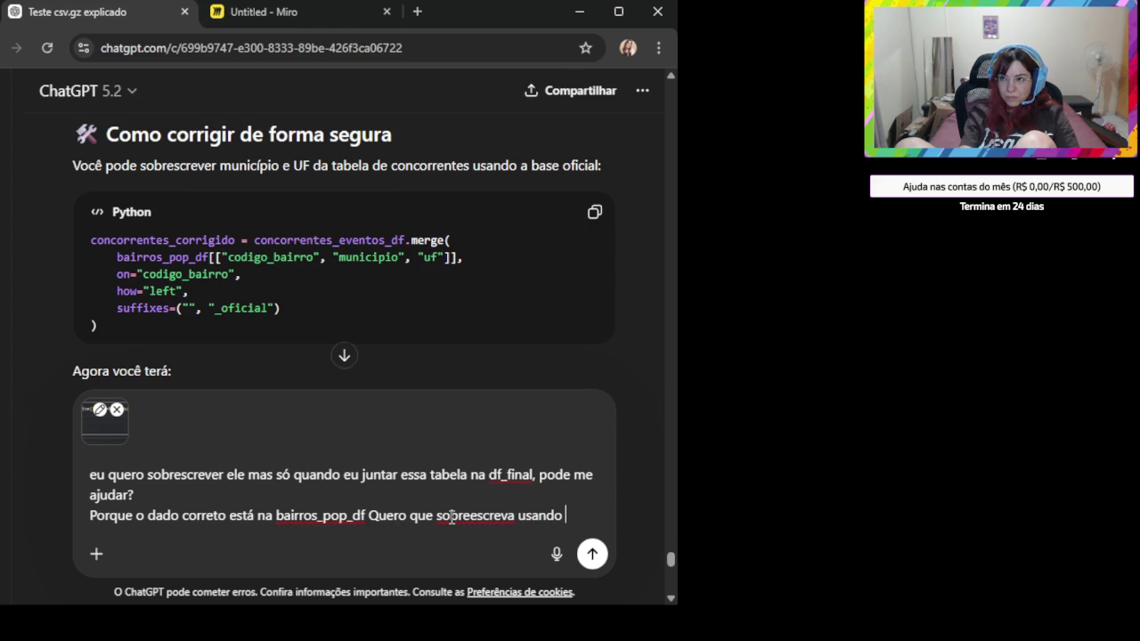
{"action": "type", "text": "os dados da tabela"}
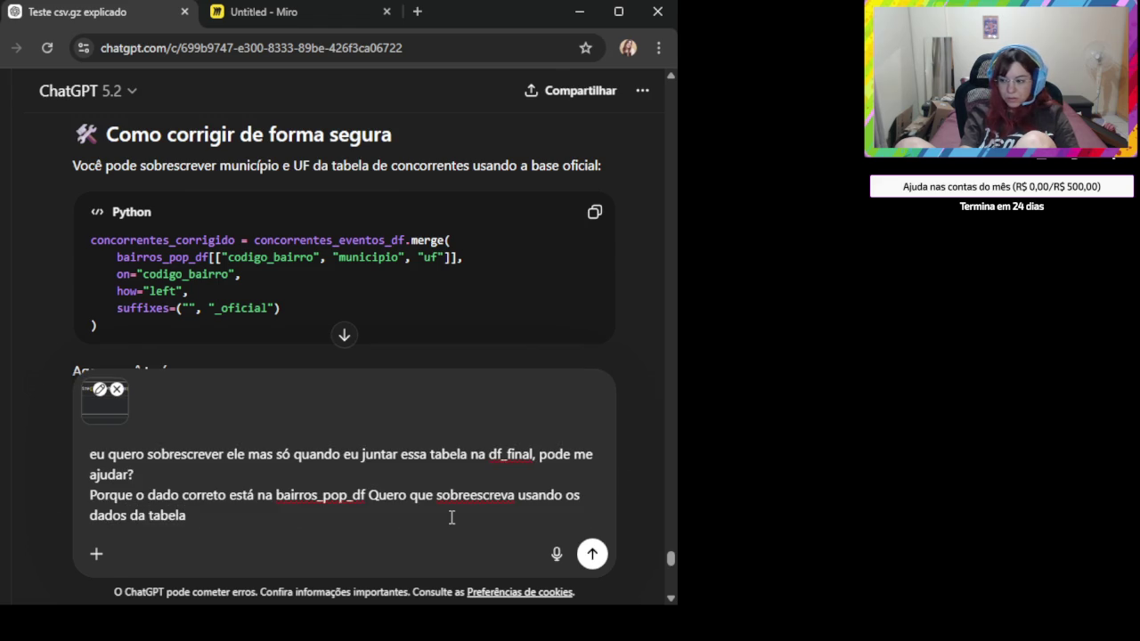
- Paste the current df_final merge code below the request and send the message
{"action": "key", "text": "shift+Return"}
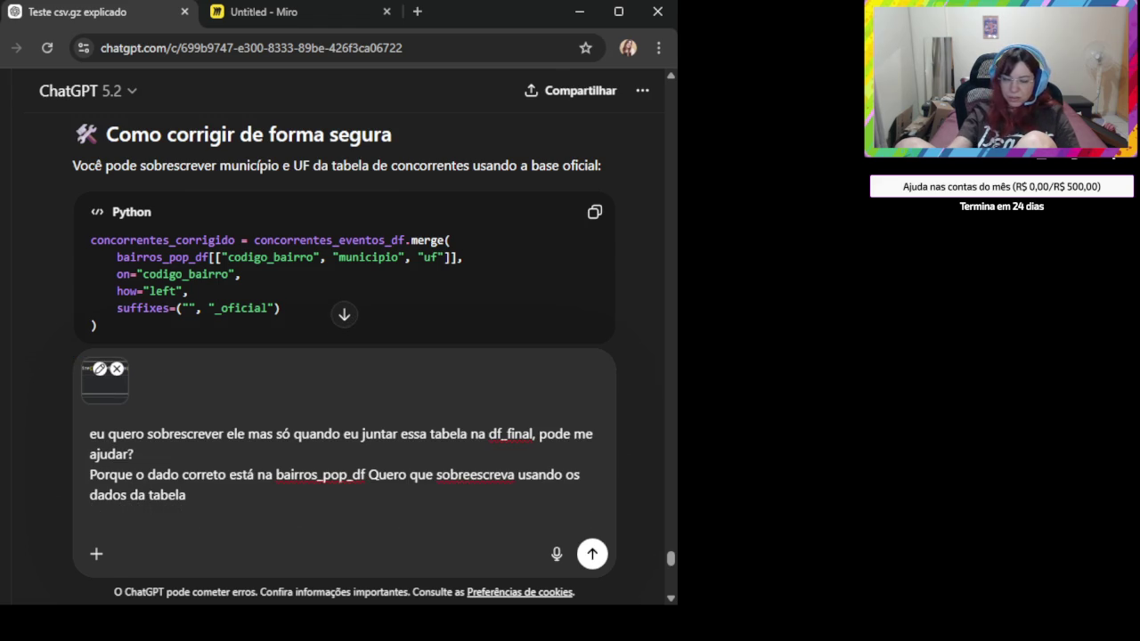
{"action": "left_click", "coordinate": [208, 519]}
{"action": "key", "text": "ctrl+v"}
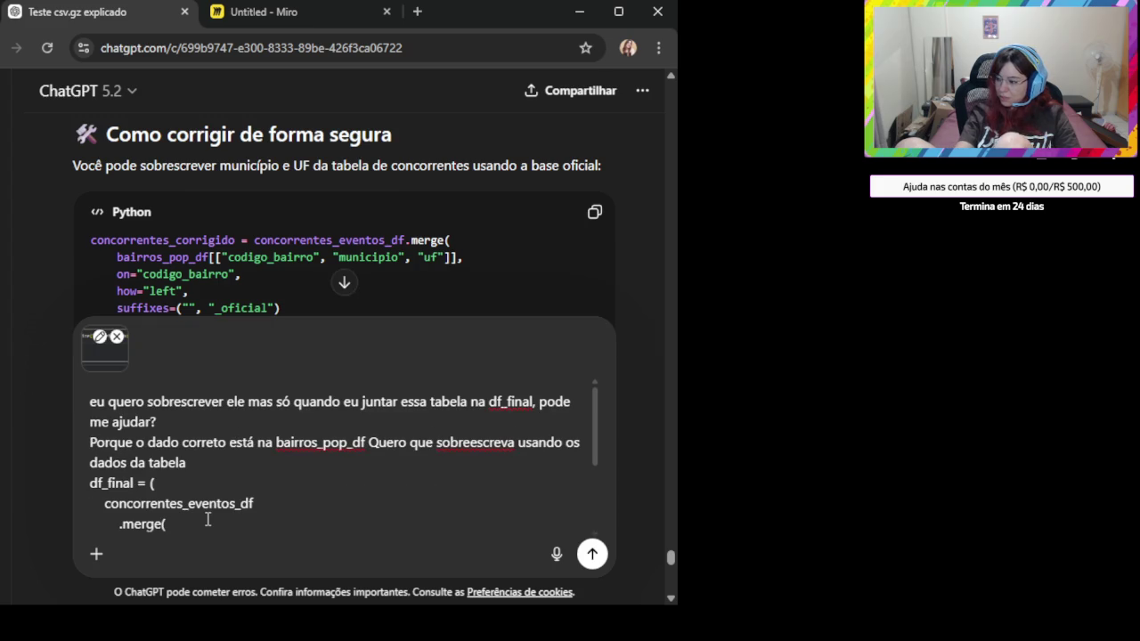
{"action": "key", "text": "Return"}
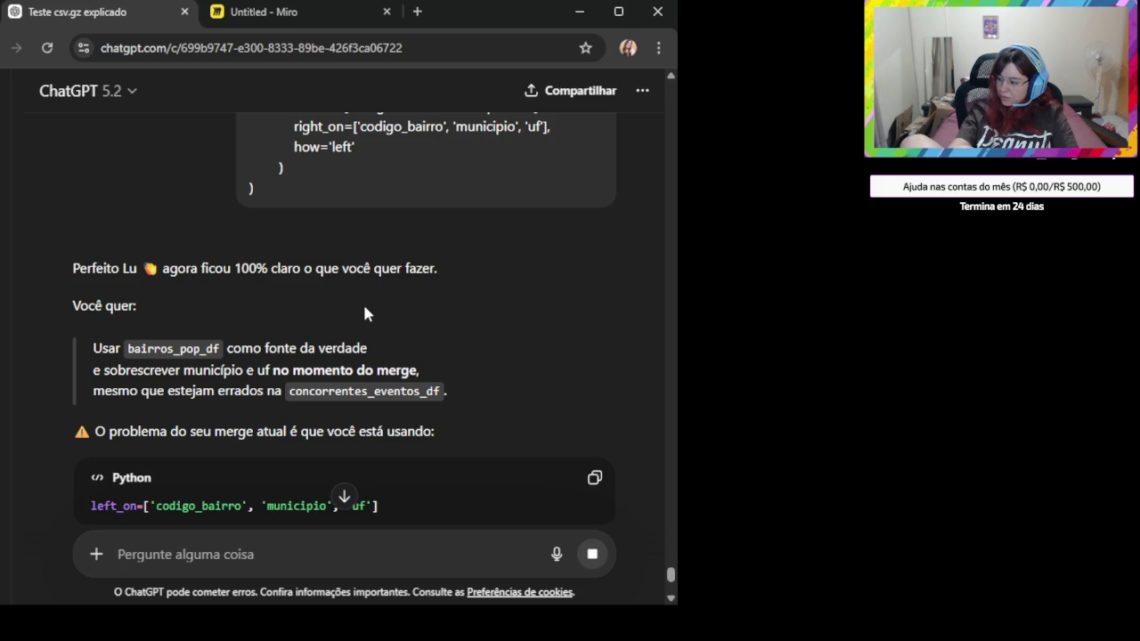
- Read through the streamed answer, highlighting parts of the suggested merge code
{"action": "scroll", "coordinate": [365, 314], "scroll_direction": "down", "scroll_amount": 1}
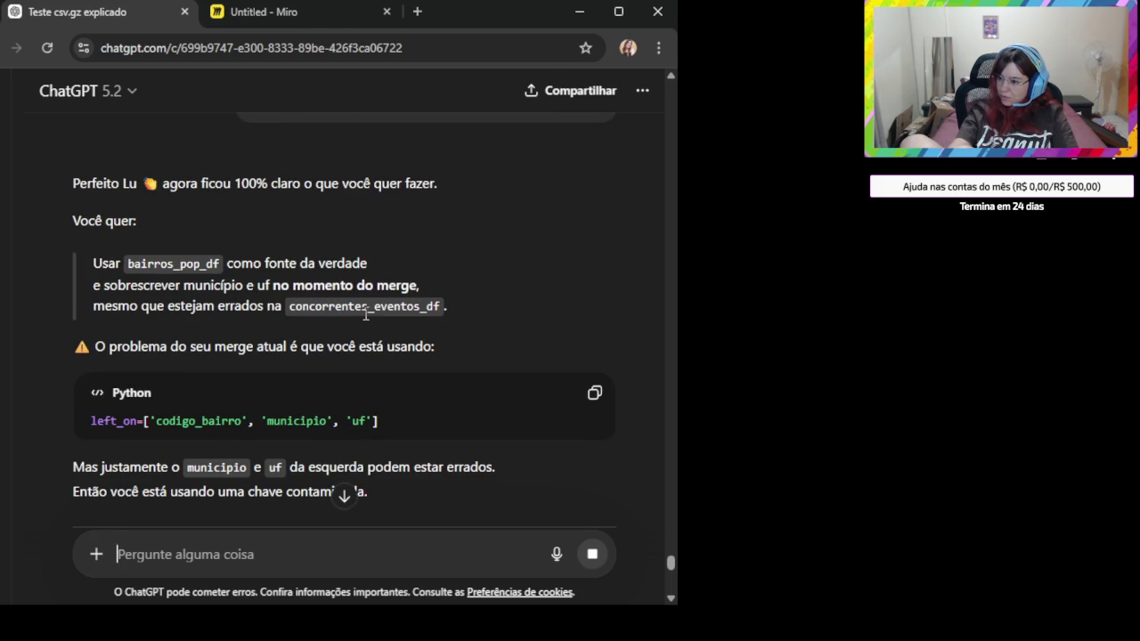
{"action": "scroll", "coordinate": [380, 384], "scroll_direction": "down", "scroll_amount": 1}
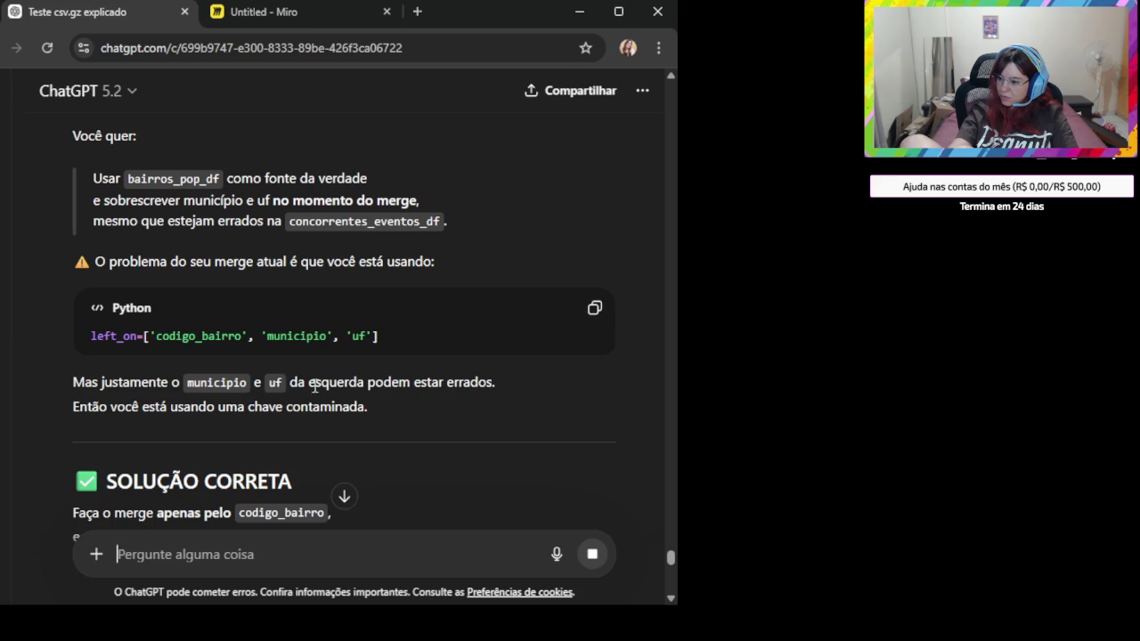
{"action": "left_click_drag", "start_coordinate": [357, 382], "coordinate": [487, 401]}
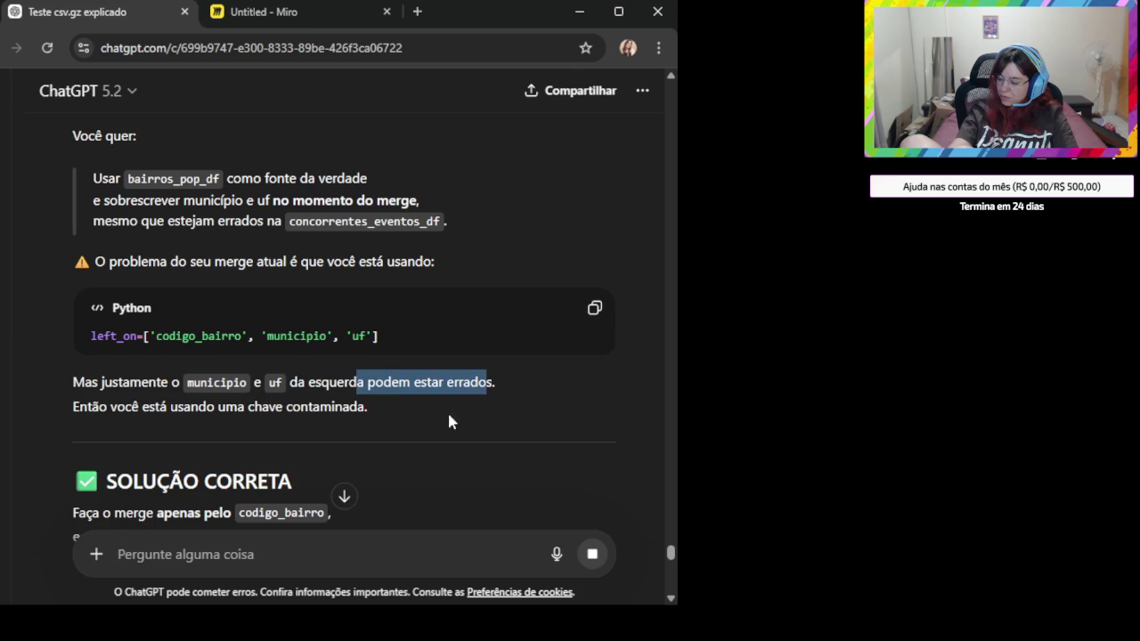
{"action": "scroll", "coordinate": [441, 405], "scroll_direction": "down", "scroll_amount": 2}
{"action": "left_click_drag", "start_coordinate": [126, 237], "coordinate": [394, 234]}
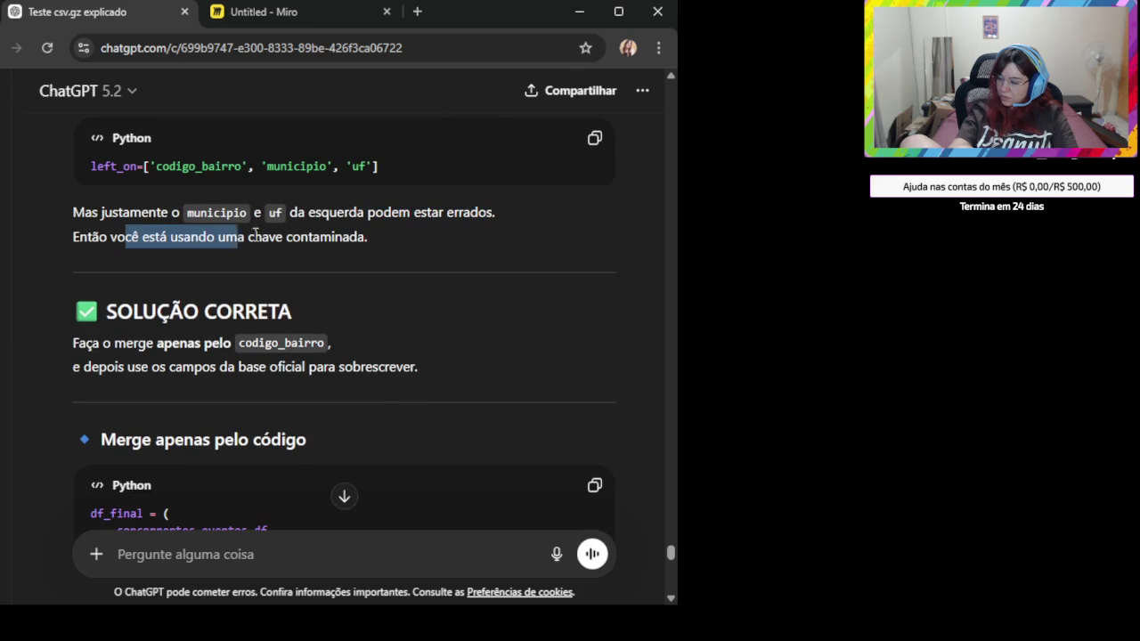
{"action": "scroll", "coordinate": [374, 306], "scroll_direction": "down", "scroll_amount": 1}
{"action": "scroll", "coordinate": [374, 312], "scroll_direction": "up", "scroll_amount": 1}
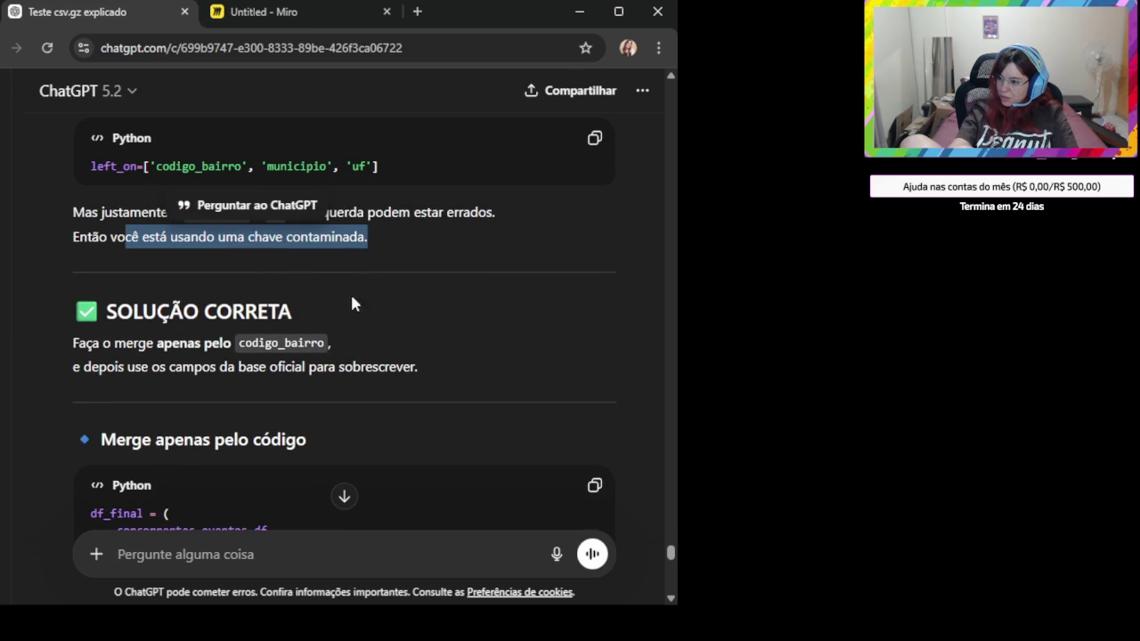
{"action": "scroll", "coordinate": [318, 218], "scroll_direction": "down", "scroll_amount": 3}
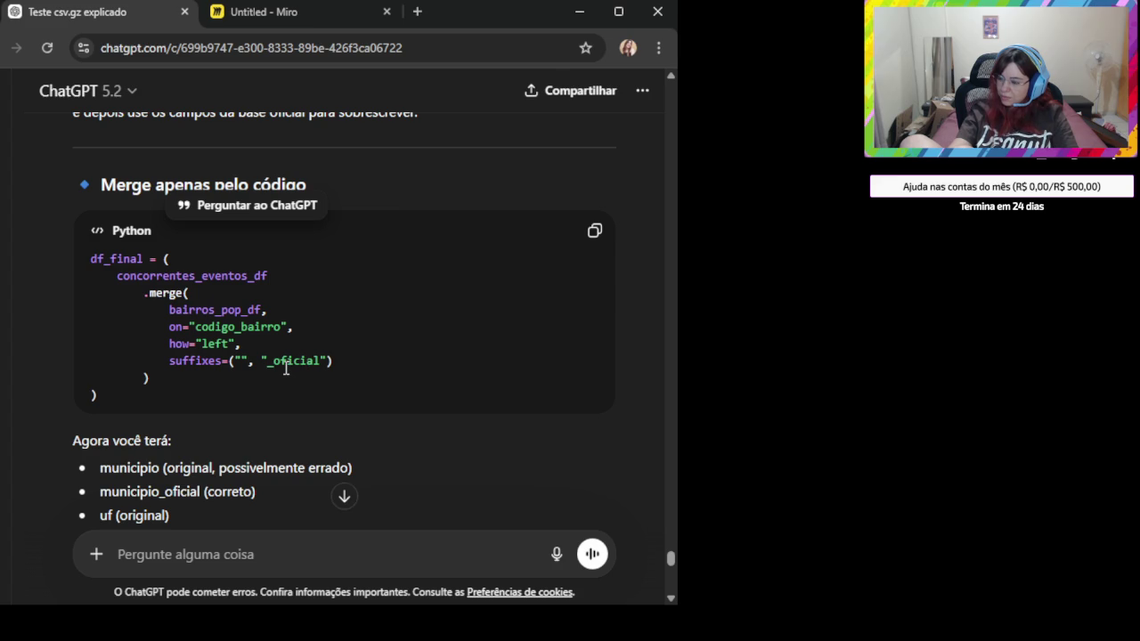
- Highlight codigo_bairro, the left join and the _oficial suffix in the merge, then read further
{"action": "left_click", "coordinate": [341, 352]}
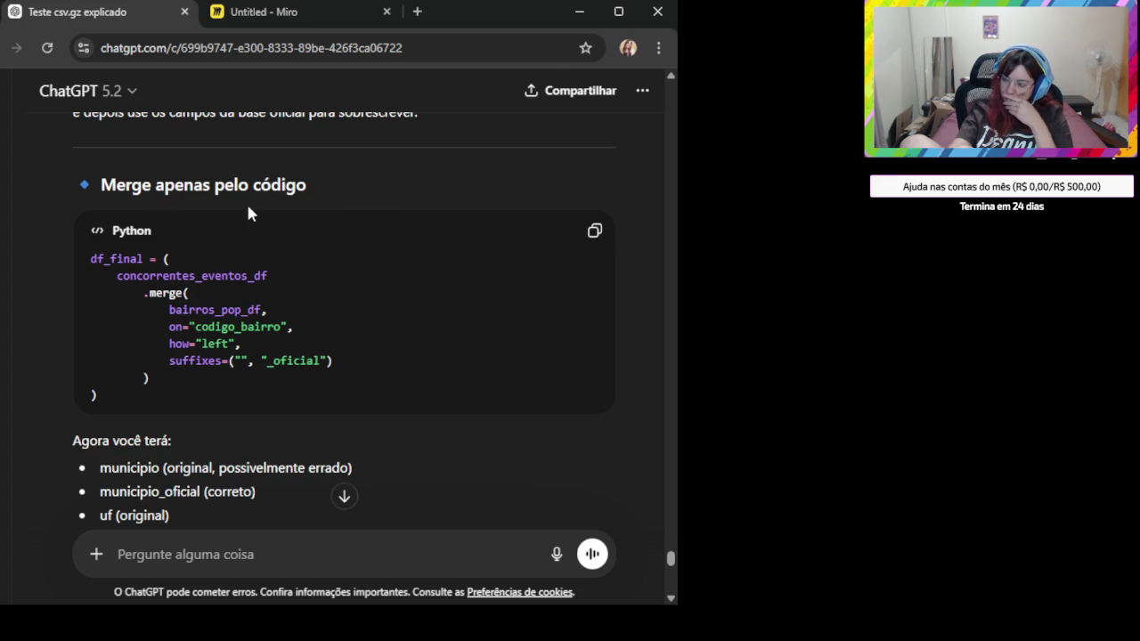
{"action": "double_click", "coordinate": [230, 327]}
{"action": "double_click", "coordinate": [217, 343]}
{"action": "double_click", "coordinate": [292, 361]}
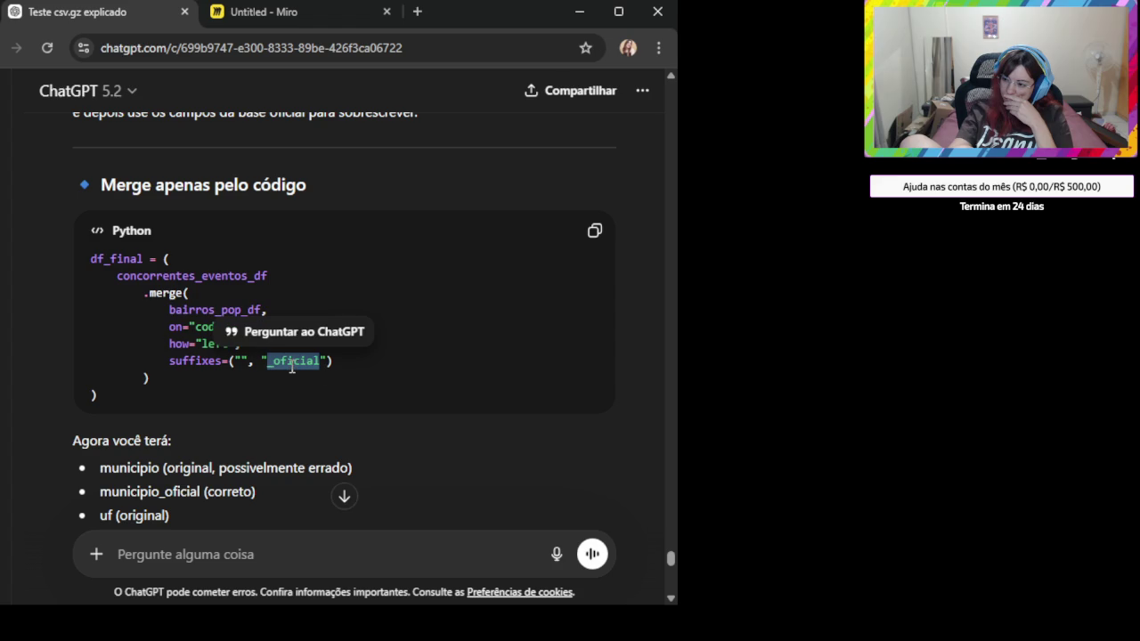
{"action": "left_click", "coordinate": [242, 356]}
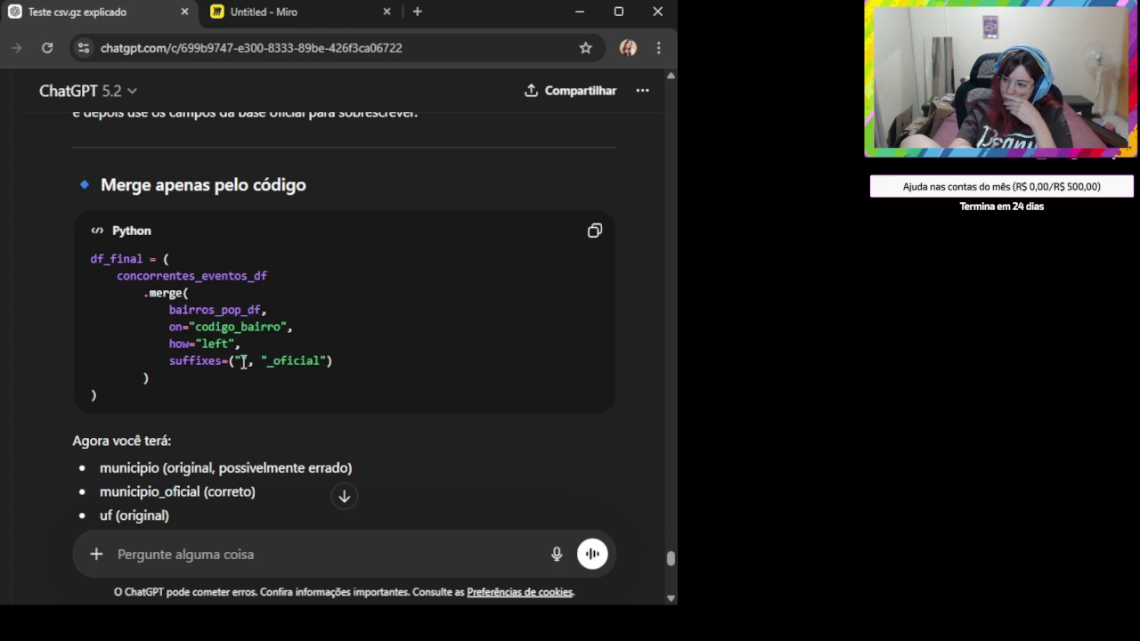
{"action": "double_click", "coordinate": [242, 361]}
{"action": "triple_click", "coordinate": [338, 360]}
{"action": "double_click", "coordinate": [294, 361]}
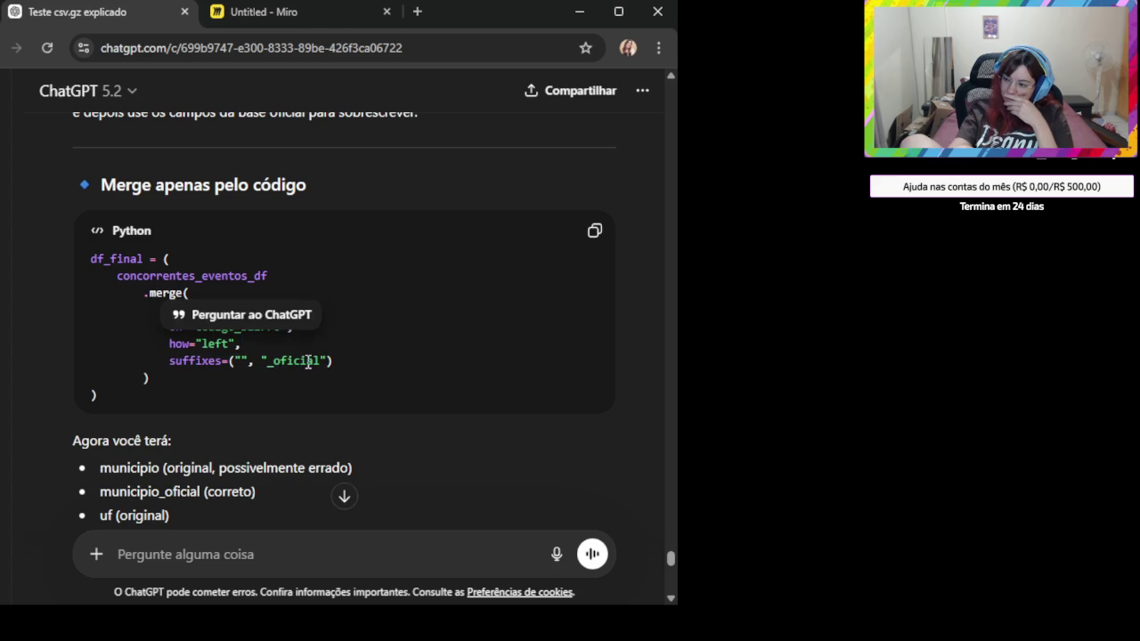
{"action": "left_click", "coordinate": [344, 363]}
{"action": "scroll", "coordinate": [345, 362], "scroll_direction": "down", "scroll_amount": 1}
{"action": "scroll", "coordinate": [342, 365], "scroll_direction": "down", "scroll_amount": 2}
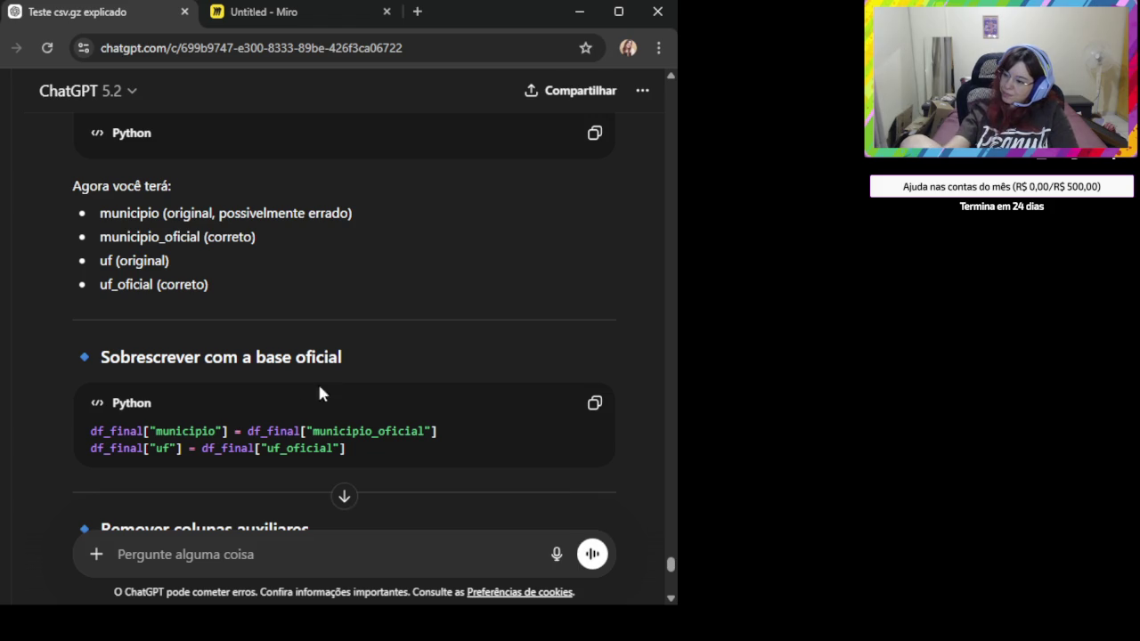
{"action": "double_click", "coordinate": [179, 432]}
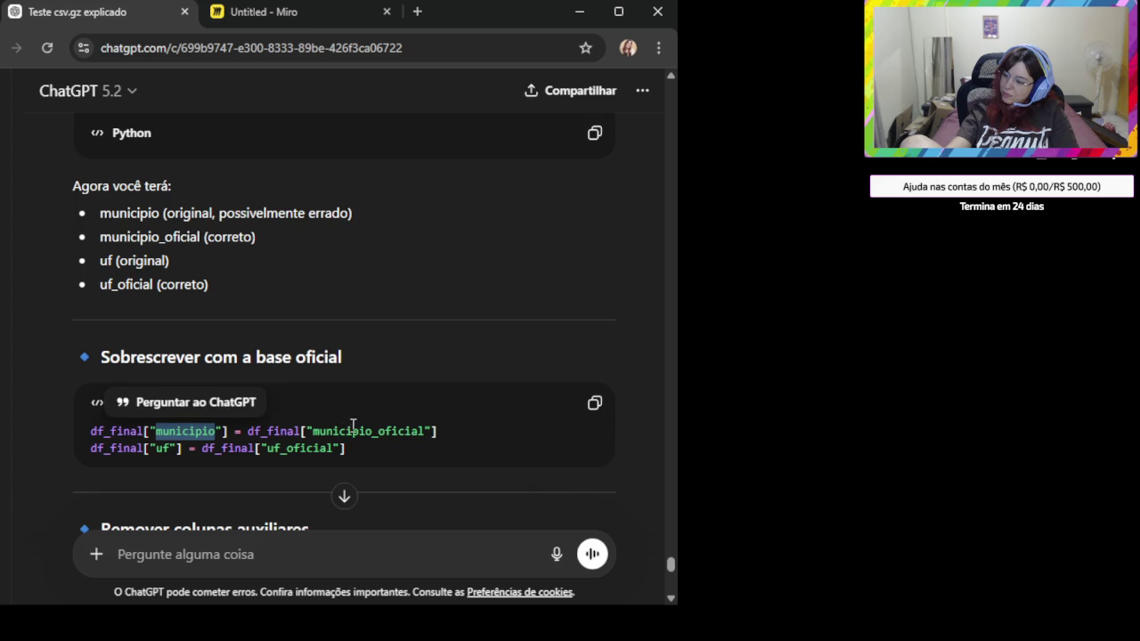
{"action": "left_click_drag", "start_coordinate": [372, 450], "coordinate": [90, 431]}
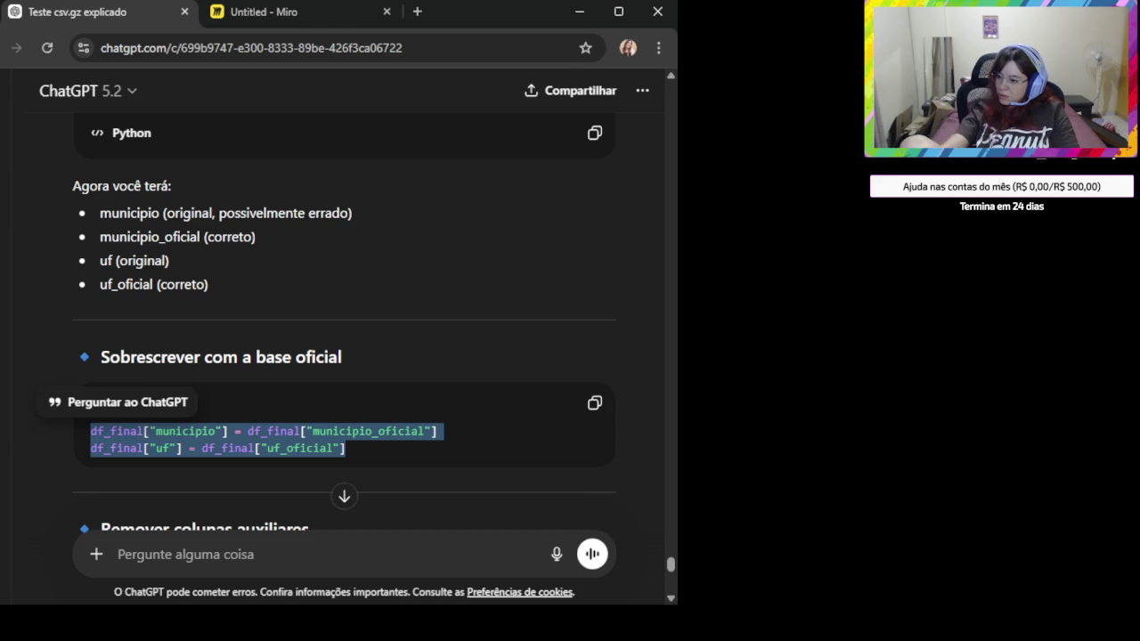
{"action": "scroll", "coordinate": [432, 426], "scroll_direction": "down", "scroll_amount": 1}
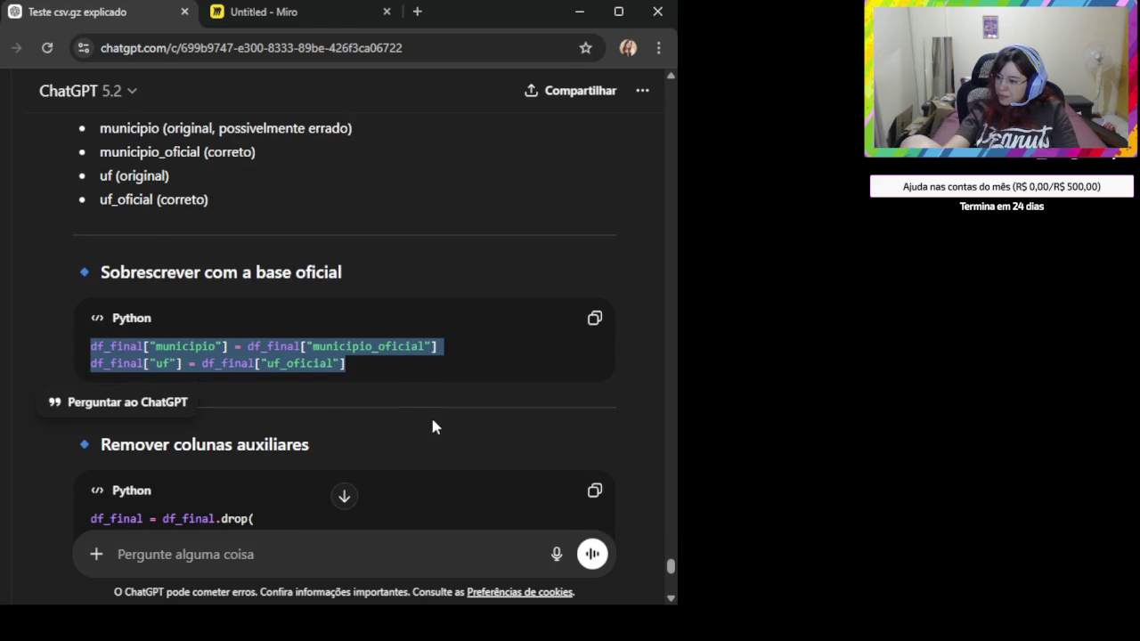
{"action": "double_click", "coordinate": [371, 346]}
{"action": "scroll", "coordinate": [368, 355], "scroll_direction": "down", "scroll_amount": 1}
{"action": "scroll", "coordinate": [436, 412], "scroll_direction": "down", "scroll_amount": 1}
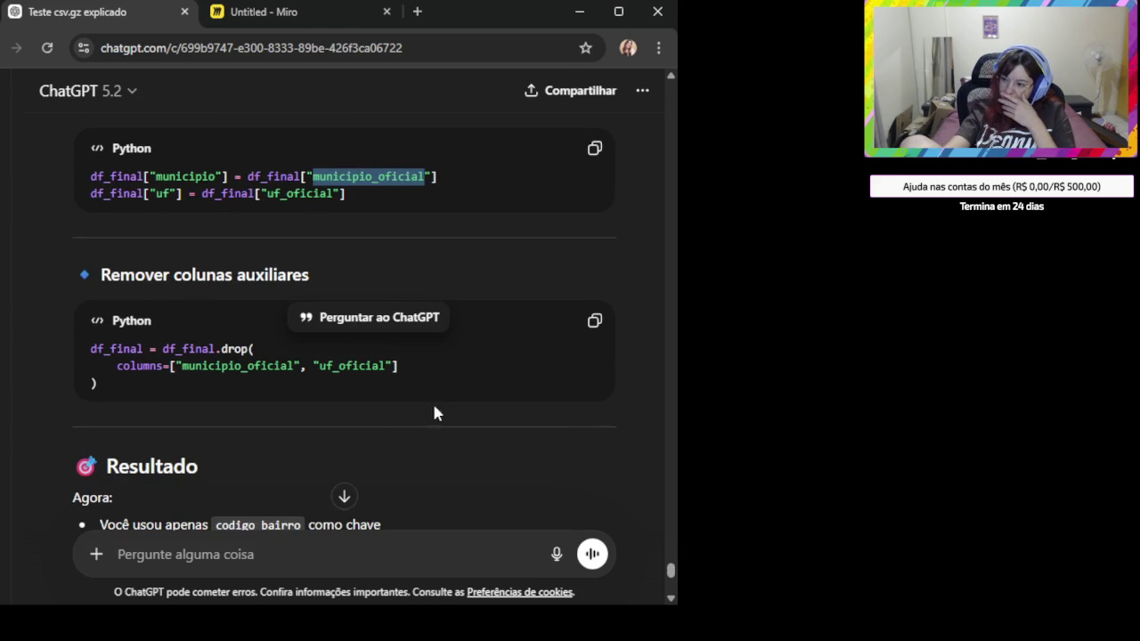
{"action": "left_click", "coordinate": [436, 412]}
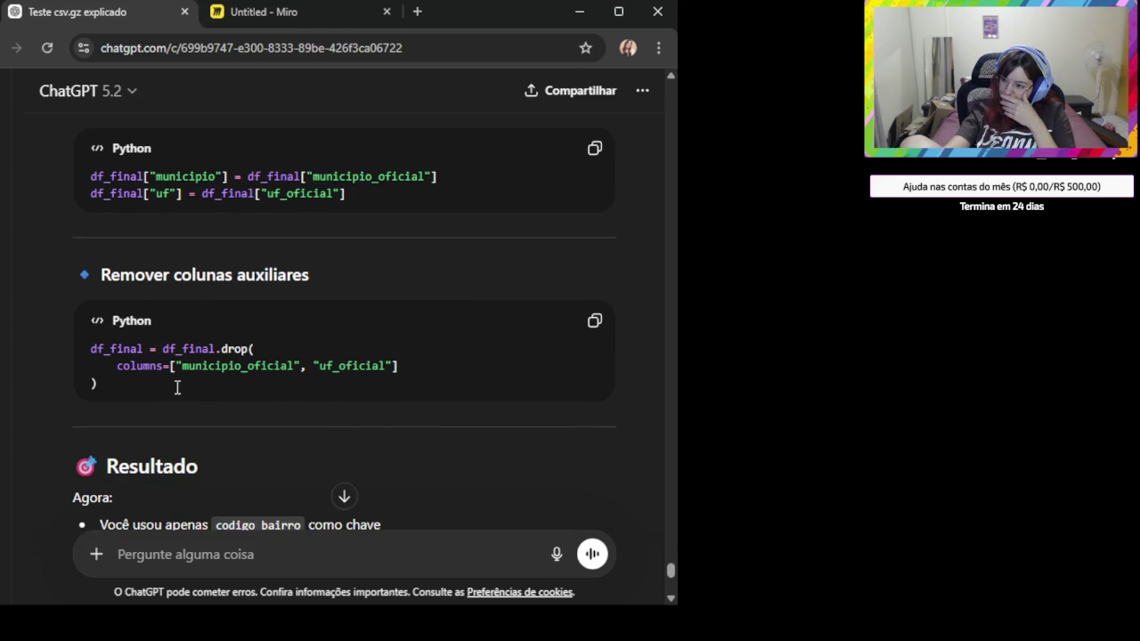
{"action": "double_click", "coordinate": [258, 274]}
{"action": "left_click_drag", "start_coordinate": [145, 400], "coordinate": [375, 347]}
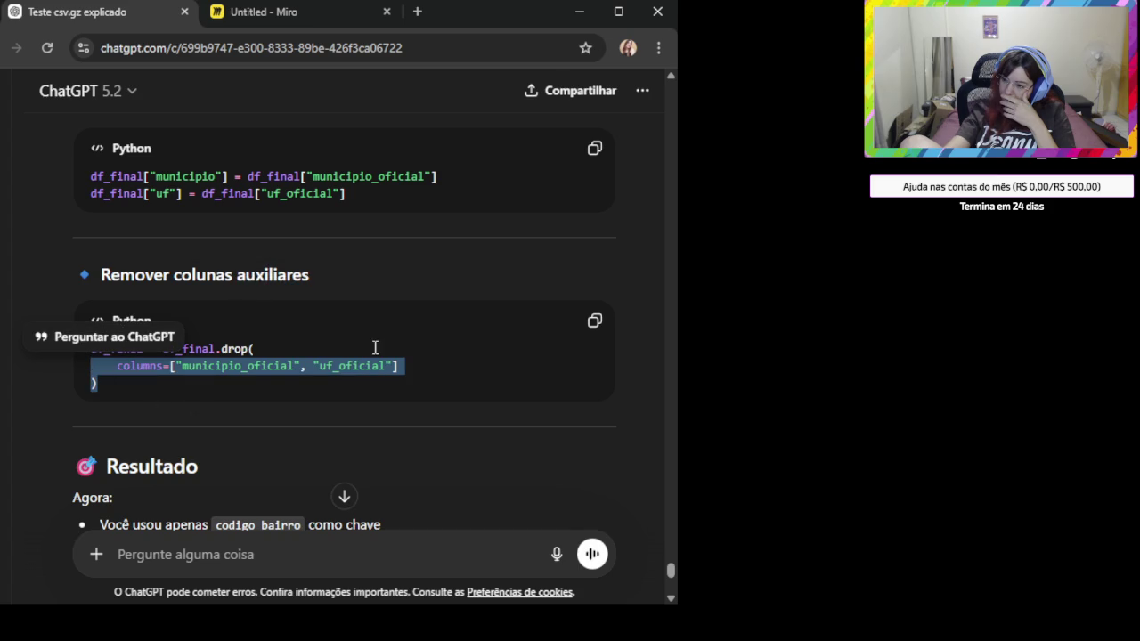
{"action": "scroll", "coordinate": [385, 401], "scroll_direction": "down", "scroll_amount": 1}
{"action": "scroll", "coordinate": [387, 398], "scroll_direction": "down", "scroll_amount": 3}
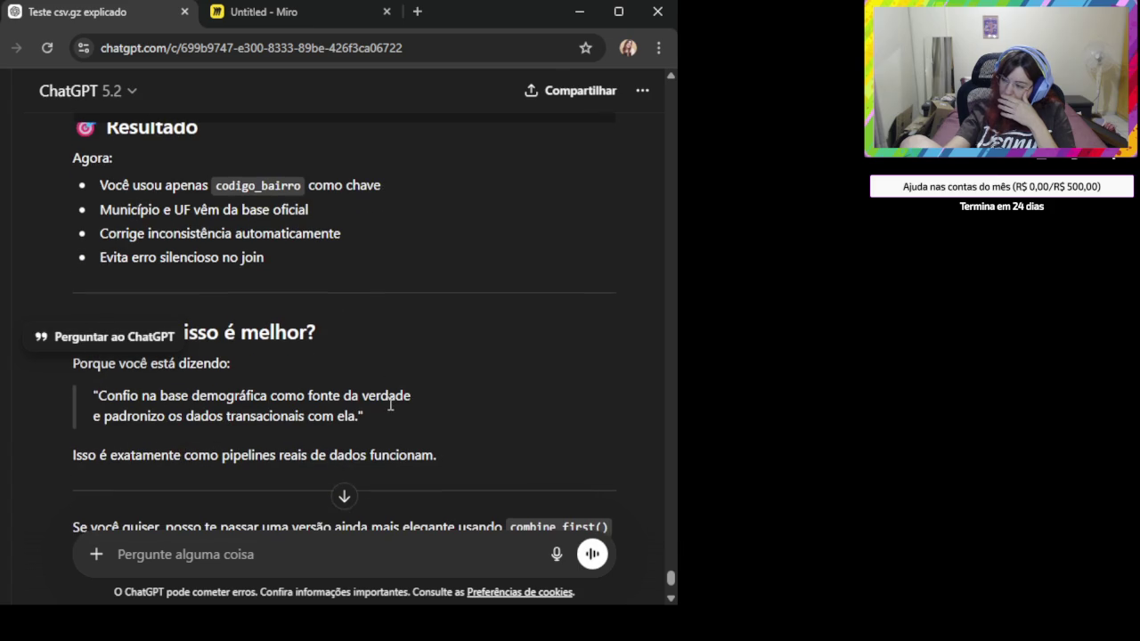
{"action": "scroll", "coordinate": [390, 405], "scroll_direction": "up", "scroll_amount": 2}
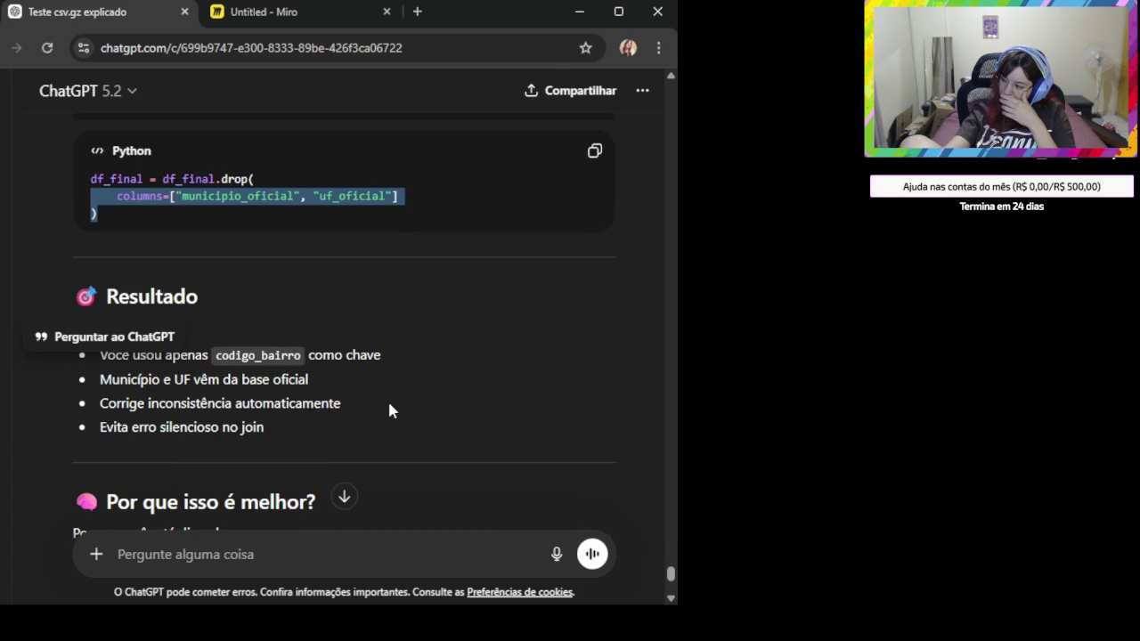
{"action": "scroll", "coordinate": [389, 408], "scroll_direction": "up", "scroll_amount": 1}
{"action": "scroll", "coordinate": [374, 410], "scroll_direction": "up", "scroll_amount": 1}
{"action": "scroll", "coordinate": [348, 412], "scroll_direction": "up", "scroll_amount": 3}
{"action": "scroll", "coordinate": [347, 414], "scroll_direction": "up", "scroll_amount": 3}
{"action": "scroll", "coordinate": [347, 413], "scroll_direction": "up", "scroll_amount": 1}
{"action": "scroll", "coordinate": [347, 413], "scroll_direction": "up", "scroll_amount": 2}
{"action": "scroll", "coordinate": [347, 413], "scroll_direction": "up", "scroll_amount": 1}
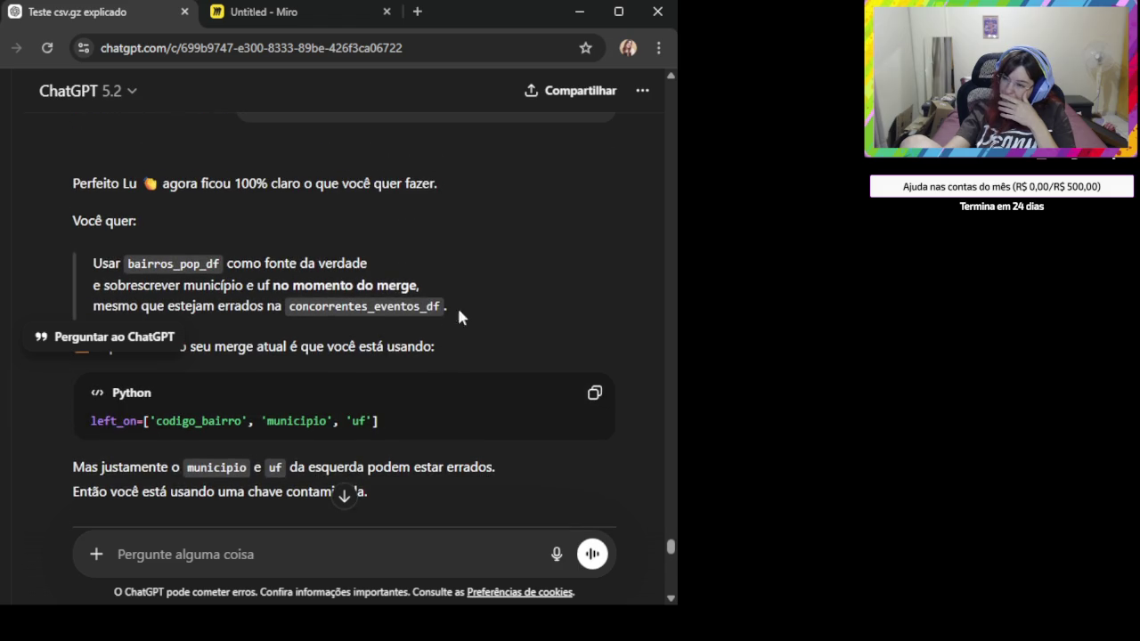
{"action": "scroll", "coordinate": [463, 307], "scroll_direction": "up", "scroll_amount": 2}
{"action": "scroll", "coordinate": [454, 338], "scroll_direction": "down", "scroll_amount": 2}
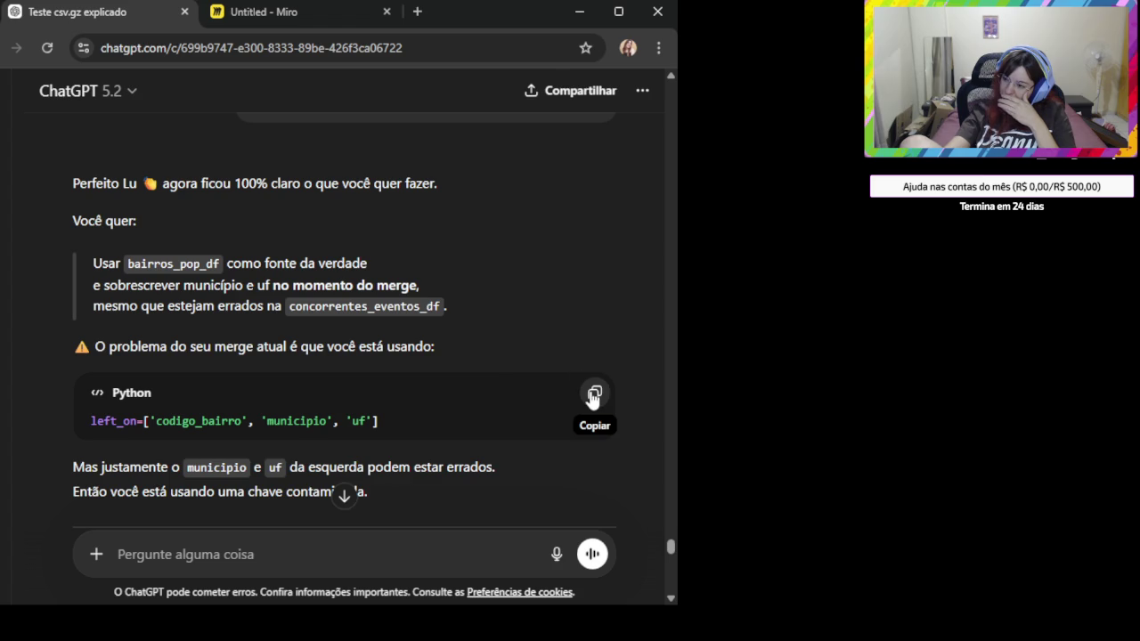
{"action": "scroll", "coordinate": [460, 366], "scroll_direction": "up", "scroll_amount": 3}
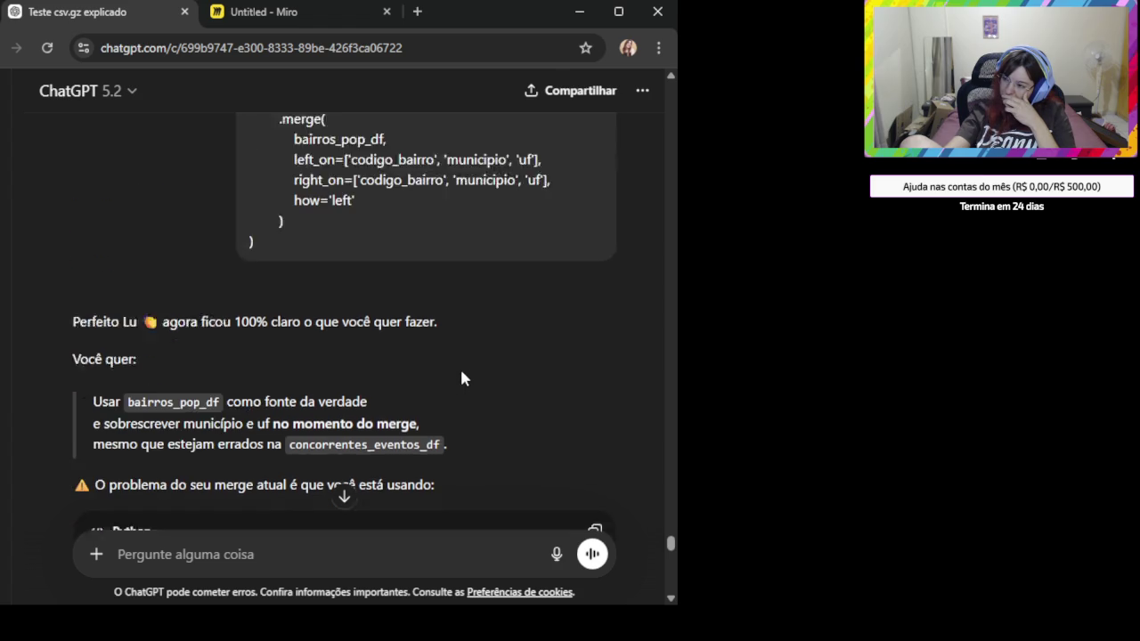
{"action": "scroll", "coordinate": [459, 366], "scroll_direction": "up", "scroll_amount": 2}
{"action": "scroll", "coordinate": [450, 377], "scroll_direction": "down", "scroll_amount": 5}
{"action": "scroll", "coordinate": [448, 380], "scroll_direction": "down", "scroll_amount": 2}
{"action": "scroll", "coordinate": [448, 381], "scroll_direction": "down", "scroll_amount": 2}
{"action": "scroll", "coordinate": [448, 381], "scroll_direction": "down", "scroll_amount": 1}
{"action": "scroll", "coordinate": [448, 380], "scroll_direction": "down", "scroll_amount": 1}
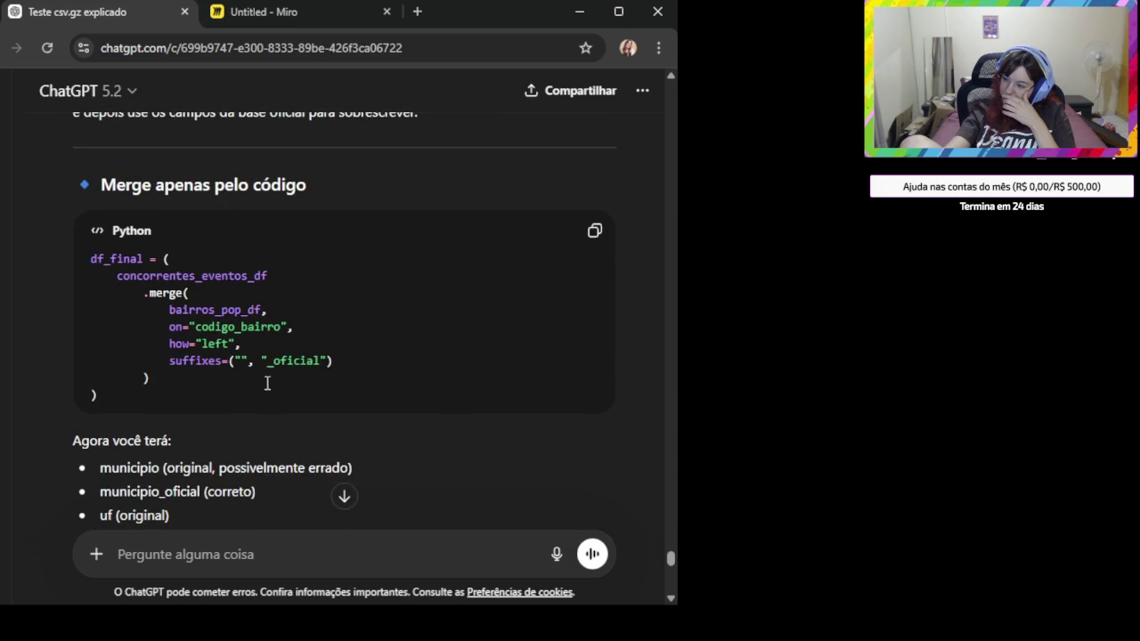
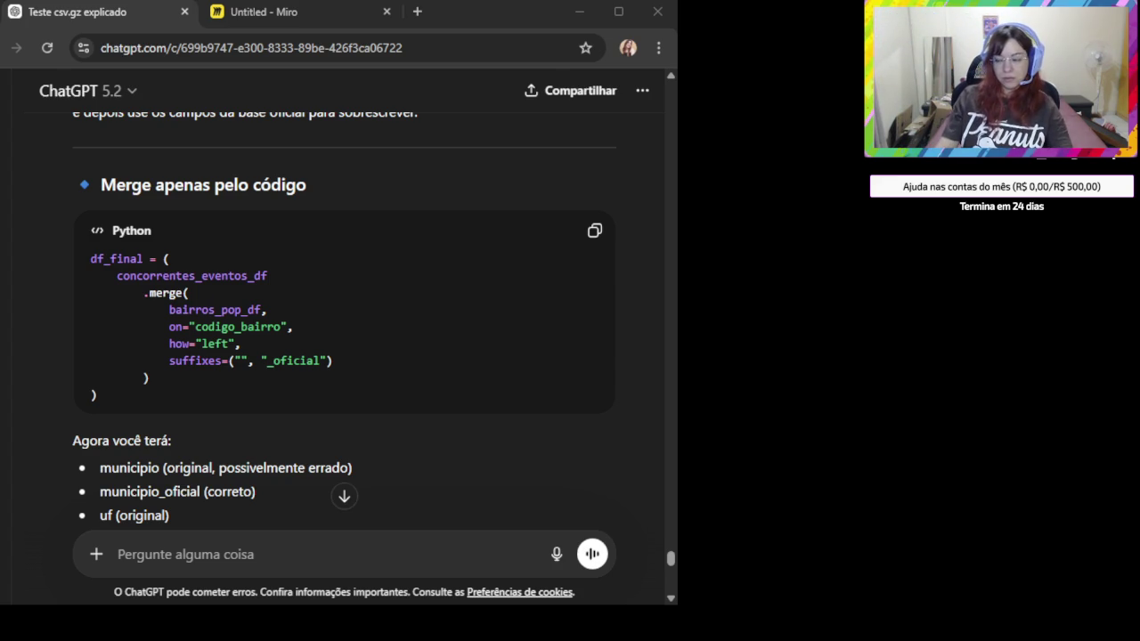
- Paste the column-rename code into a new message and start asking 'Pode subscrever utilizando o'
{"action": "left_click", "coordinate": [239, 568]}
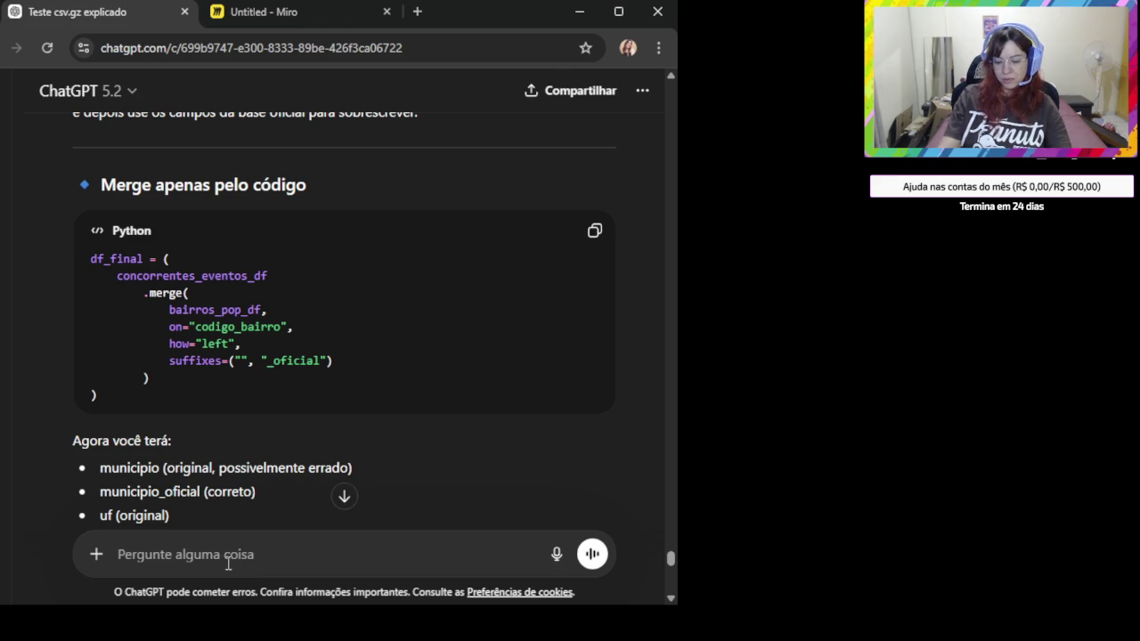
{"action": "key", "text": "ctrl+v"}
{"action": "type", "text": "Po"}
{"action": "key", "text": "BackSpace"}
{"action": "type", "text": "ode reescr"}
{"action": "key", "text": "BackSpace"}
{"action": "key", "text": "BackSpace"}
{"action": "key", "text": "BackSpace"}
{"action": "key", "text": "BackSpace"}
{"action": "key", "text": "BackSpace"}
{"action": "key", "text": "BackSpace"}
{"action": "type", "text": "subsc"}
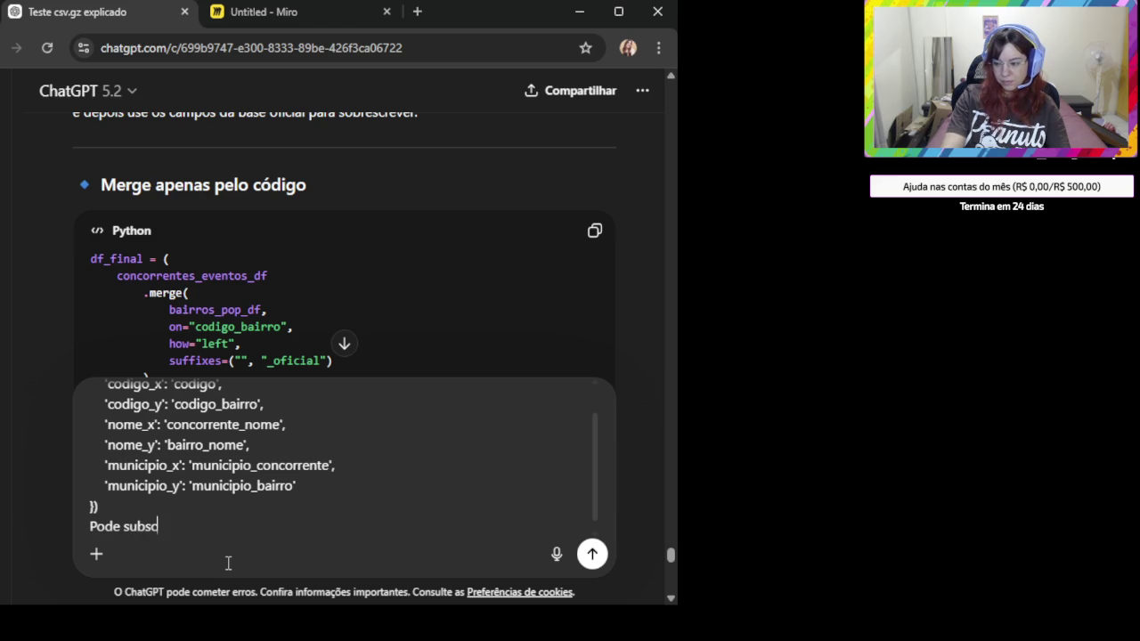
{"action": "key", "text": "BackSpace"}
{"action": "type", "text": "screver utilizando o"}
- Complete the question with municipio_bairro and '? ele estará com o dado correto', then send it
{"action": "double_click", "coordinate": [238, 492]}
{"action": "key", "text": "ctrl+c"}
{"action": "left_click", "coordinate": [290, 529]}
{"action": "key", "text": "ctrl+v"}
{"action": "type", "text": "?"}
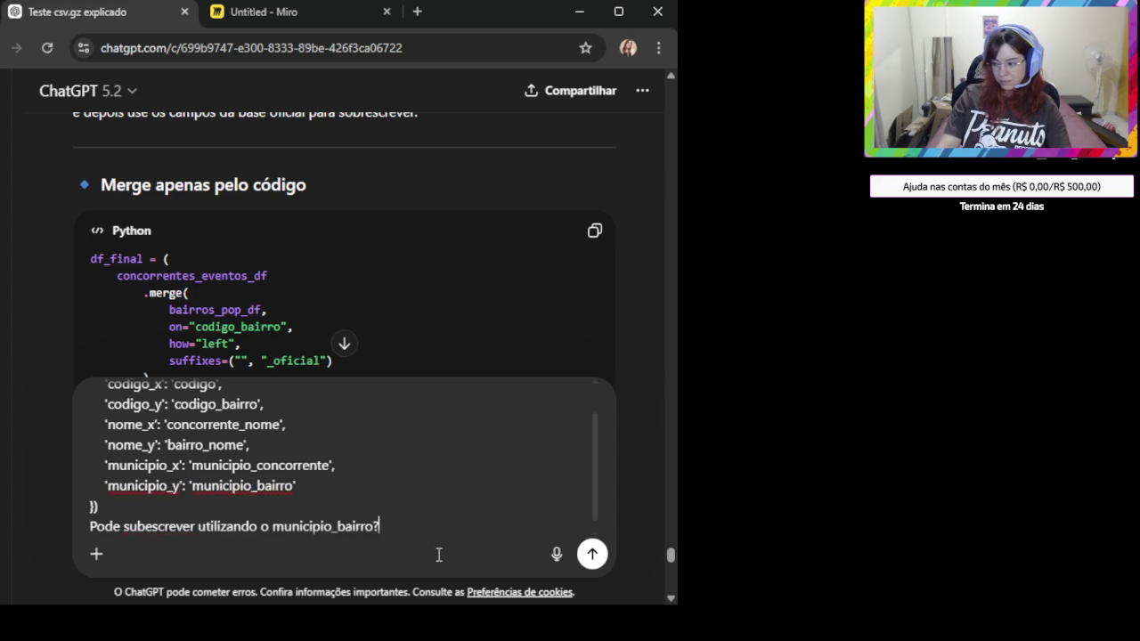
{"action": "type", "text": " ele esta"}
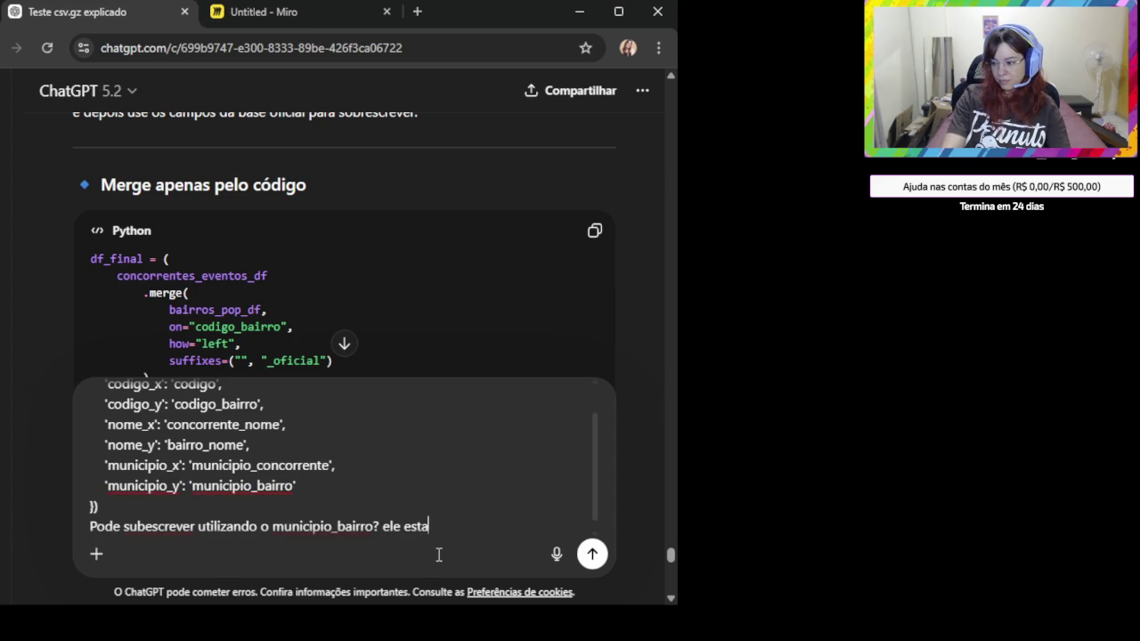
{"action": "type", "text": "rá"}
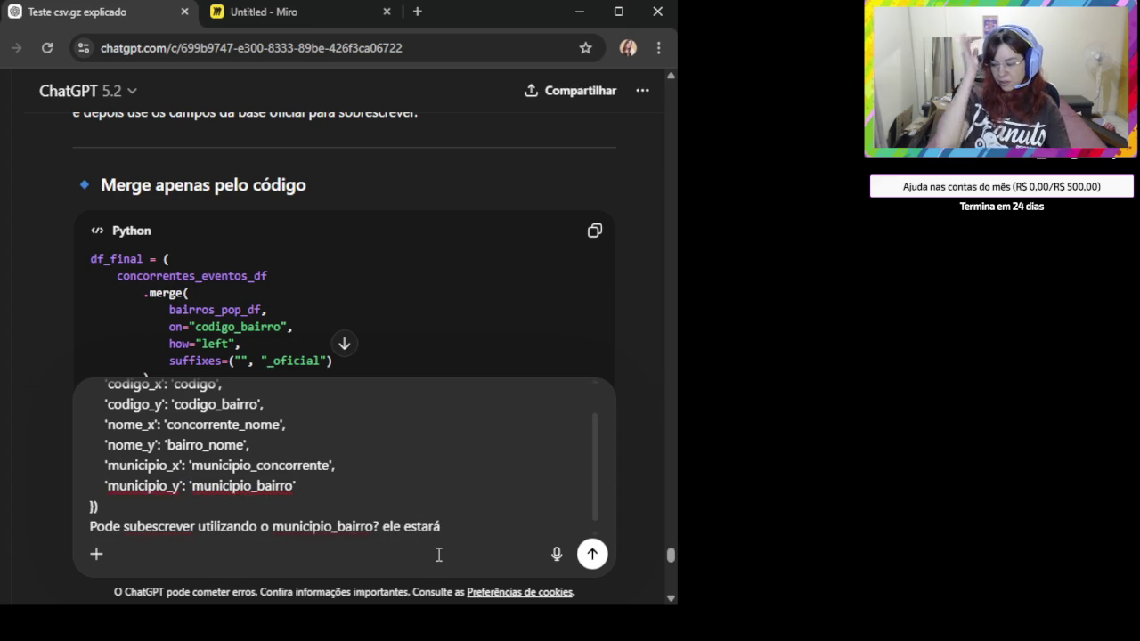
{"action": "type", "text": " com o dado corre"}
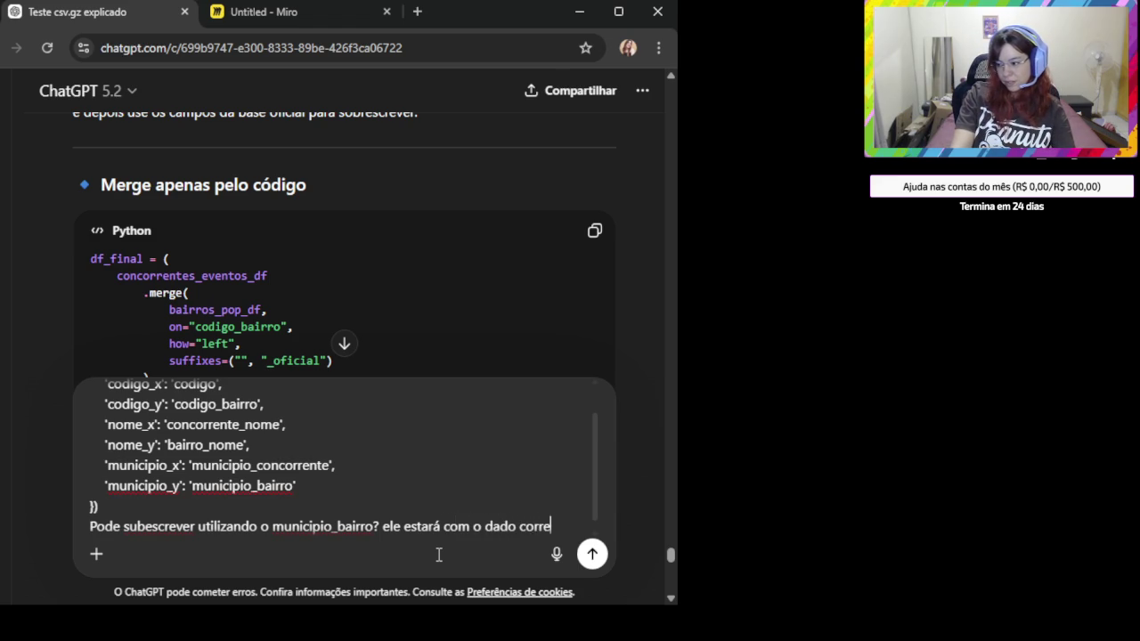
{"action": "type", "text": "to"}
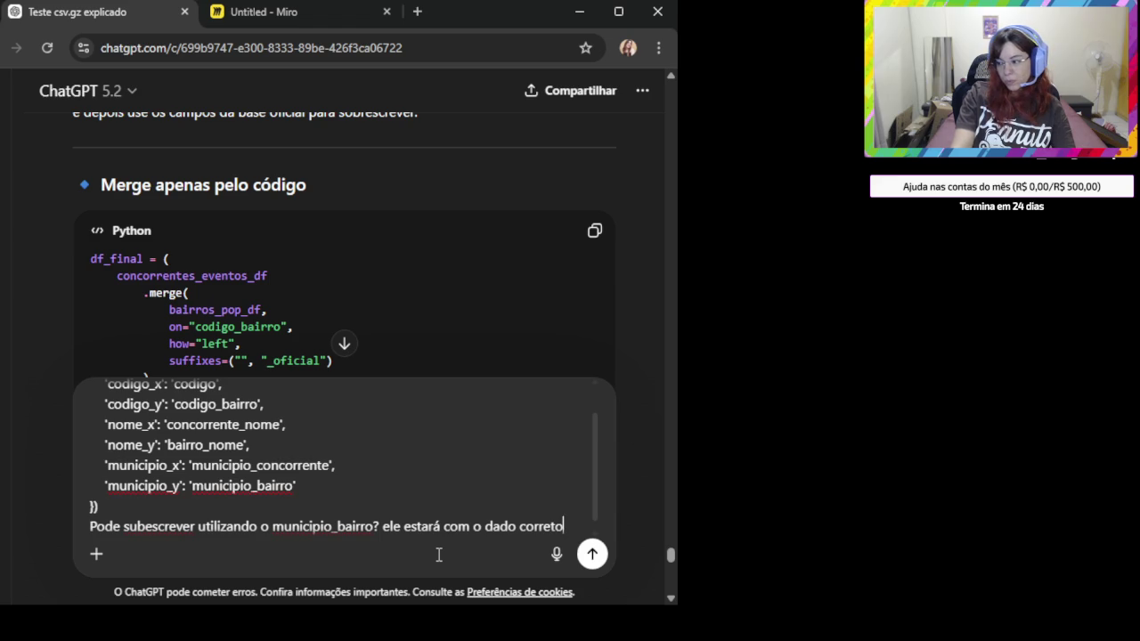
{"action": "key", "text": "Return"}
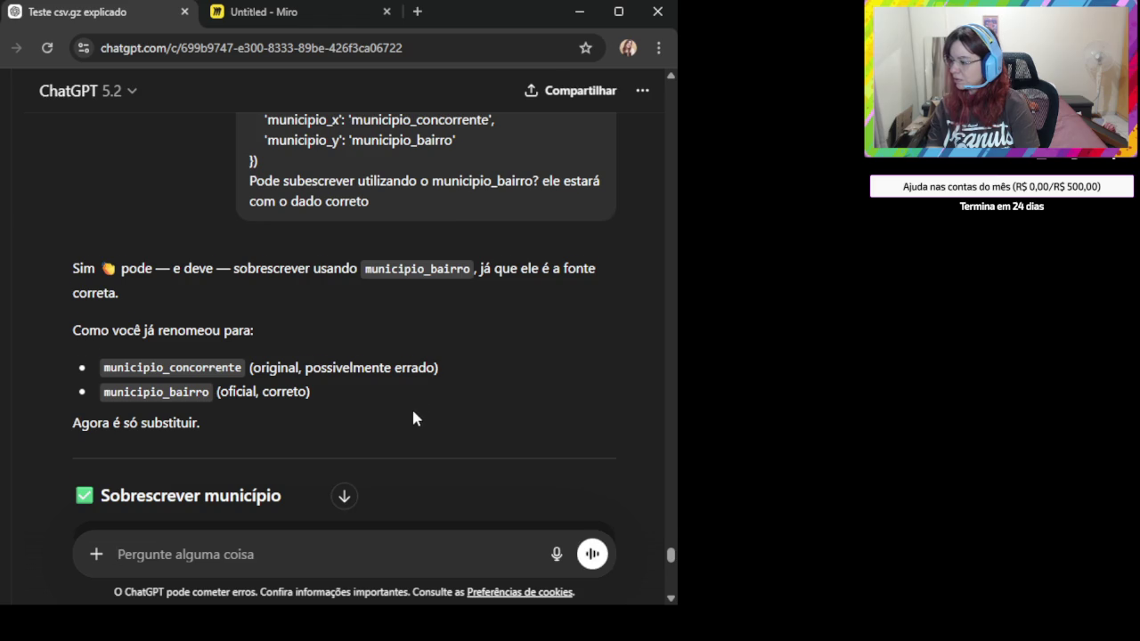
- Scroll through the reply's code overwriting municipio with municipio_bairro and its history-keeping variant
{"action": "scroll", "coordinate": [412, 406], "scroll_direction": "down", "scroll_amount": 2}
{"action": "scroll", "coordinate": [410, 409], "scroll_direction": "down", "scroll_amount": 1}
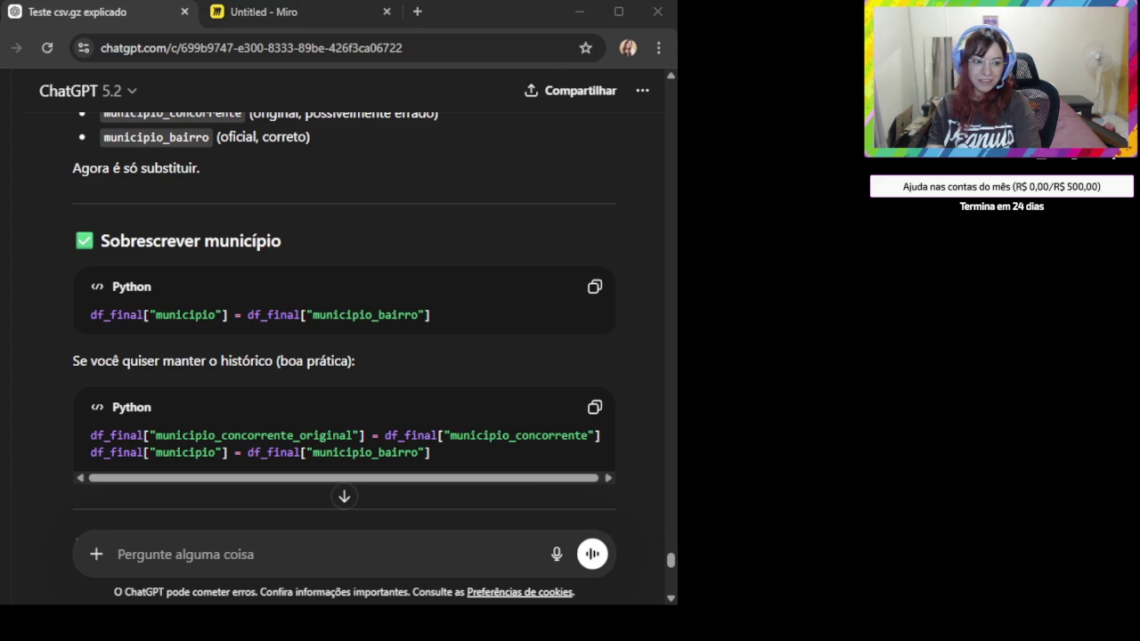
{"action": "scroll", "coordinate": [428, 343], "scroll_direction": "down", "scroll_amount": 5}
{"action": "scroll", "coordinate": [428, 345], "scroll_direction": "up", "scroll_amount": 3}
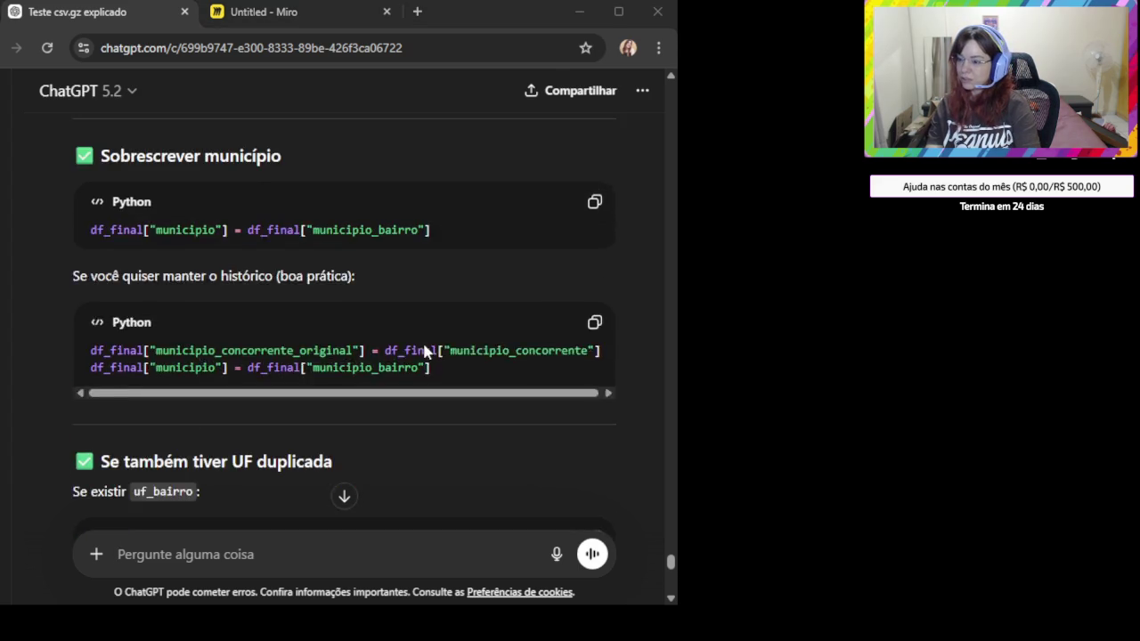
{"action": "scroll", "coordinate": [424, 350], "scroll_direction": "up", "scroll_amount": 1}
{"action": "scroll", "coordinate": [418, 349], "scroll_direction": "up", "scroll_amount": 3}
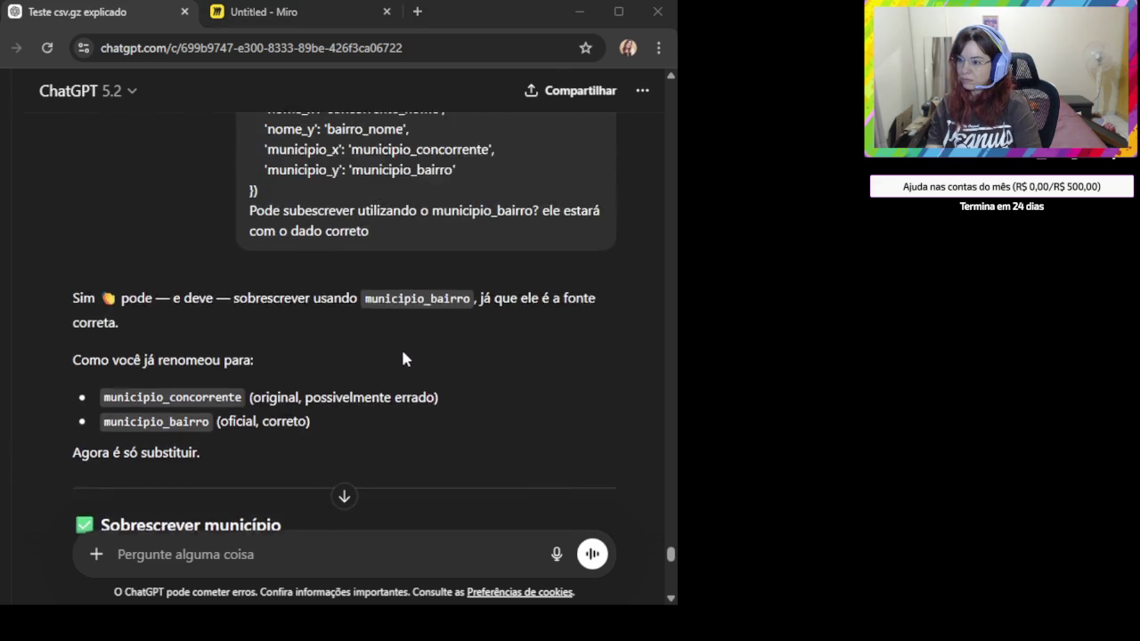
{"action": "scroll", "coordinate": [401, 359], "scroll_direction": "down", "scroll_amount": 2}
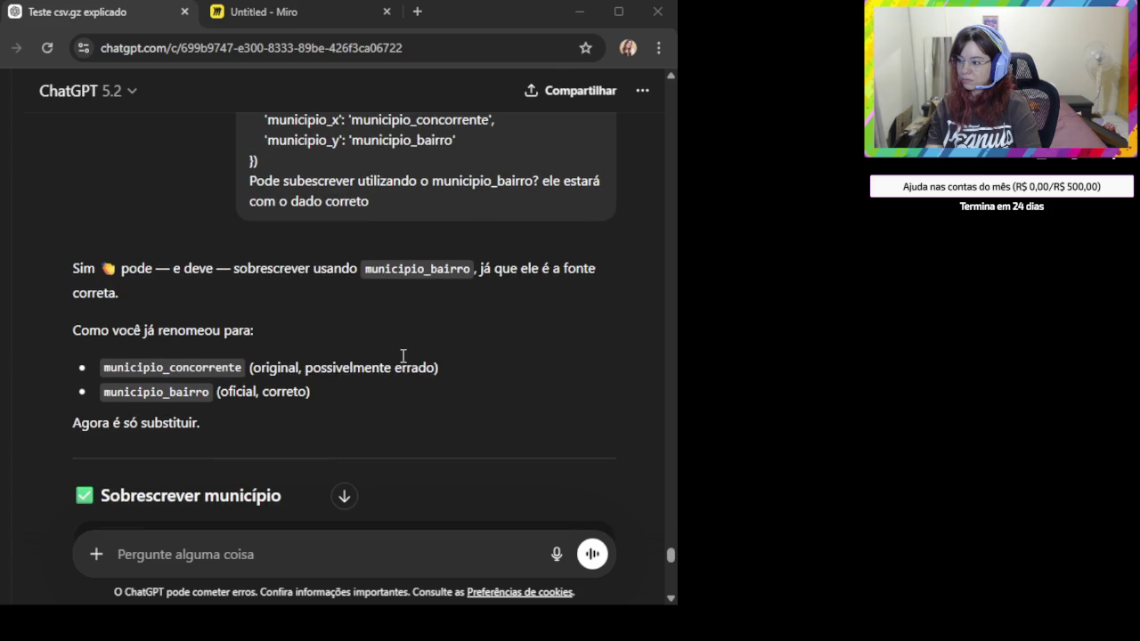
{"action": "scroll", "coordinate": [397, 305], "scroll_direction": "down", "scroll_amount": 1}
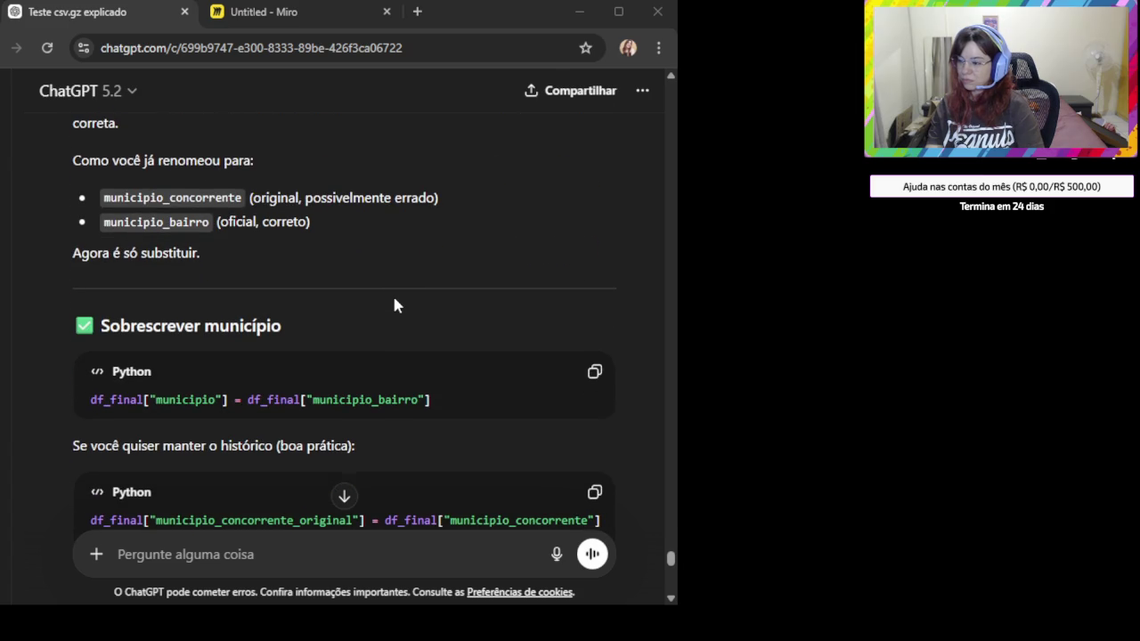
{"action": "double_click", "coordinate": [275, 226]}
{"action": "scroll", "coordinate": [218, 303], "scroll_direction": "down", "scroll_amount": 1}
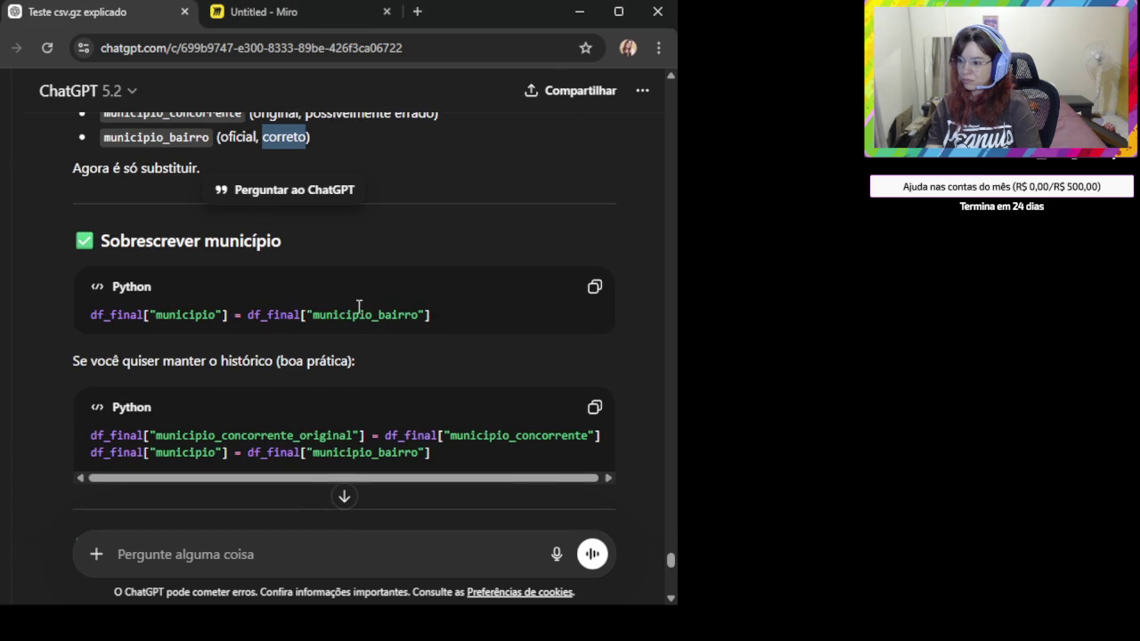
{"action": "triple_click", "coordinate": [130, 315]}
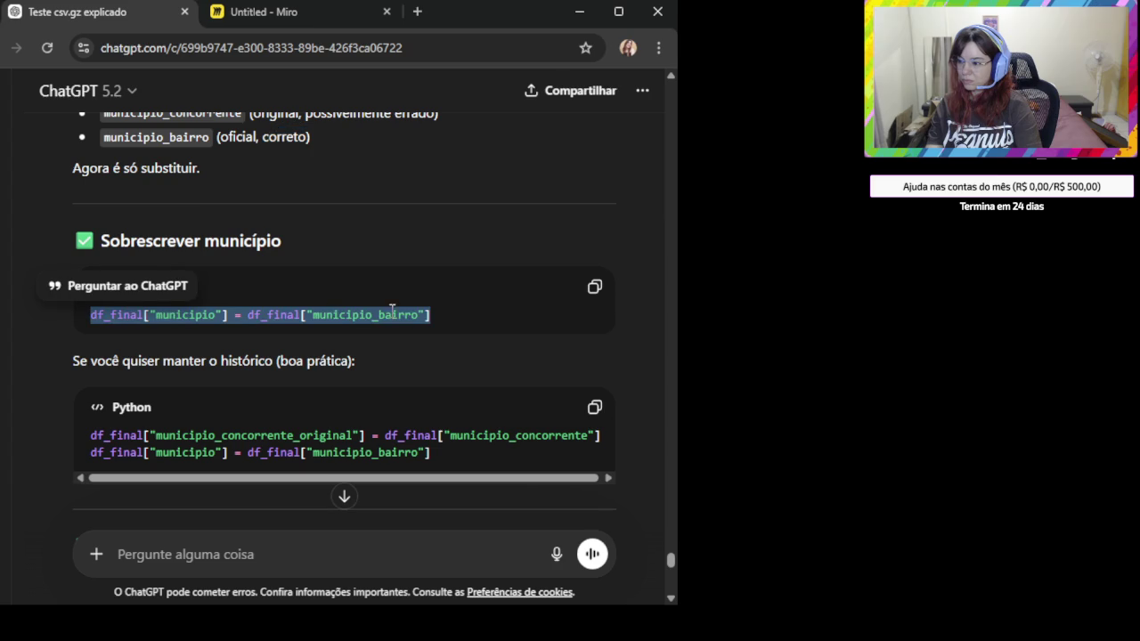
{"action": "left_click", "coordinate": [445, 332]}
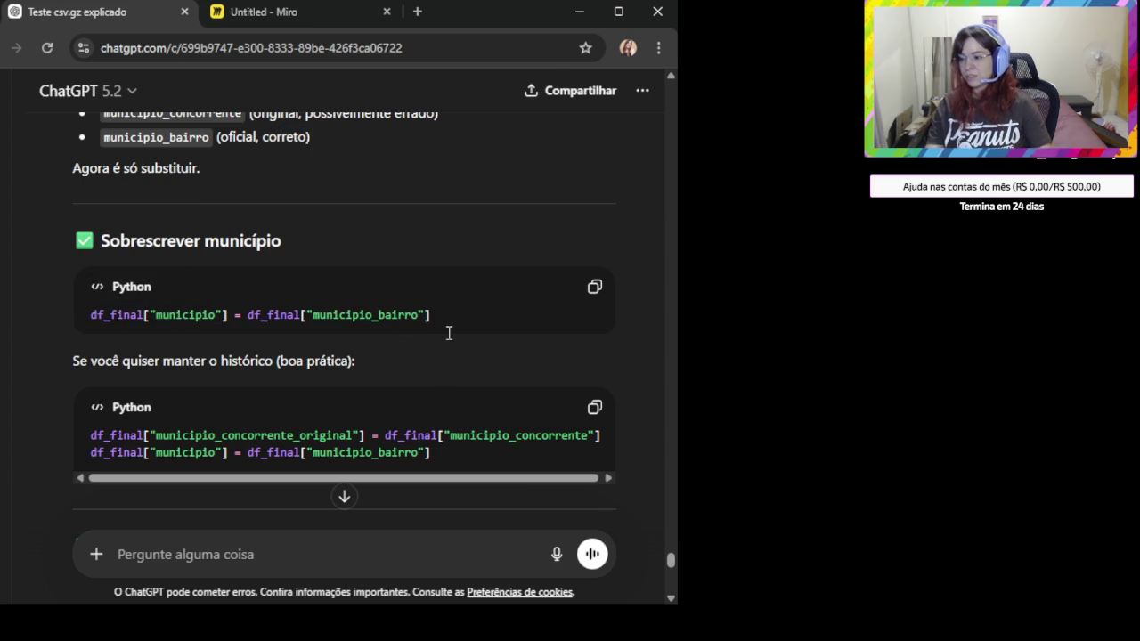
{"action": "triple_click", "coordinate": [301, 315]}
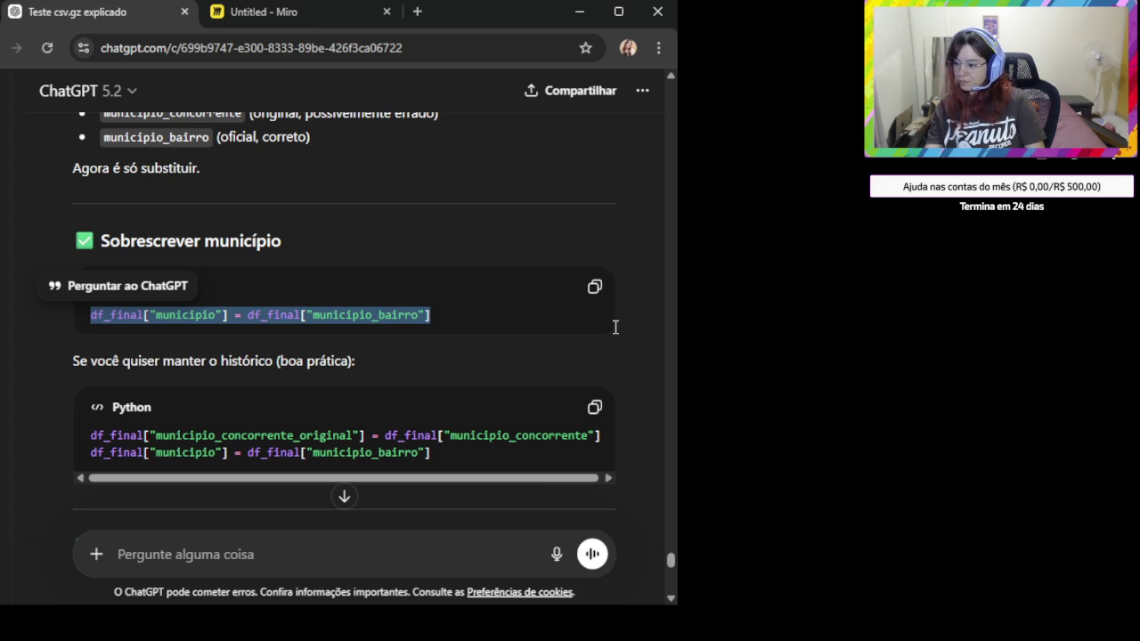
{"action": "scroll", "coordinate": [575, 335], "scroll_direction": "down", "scroll_amount": 3}
{"action": "scroll", "coordinate": [389, 398], "scroll_direction": "up", "scroll_amount": 1}
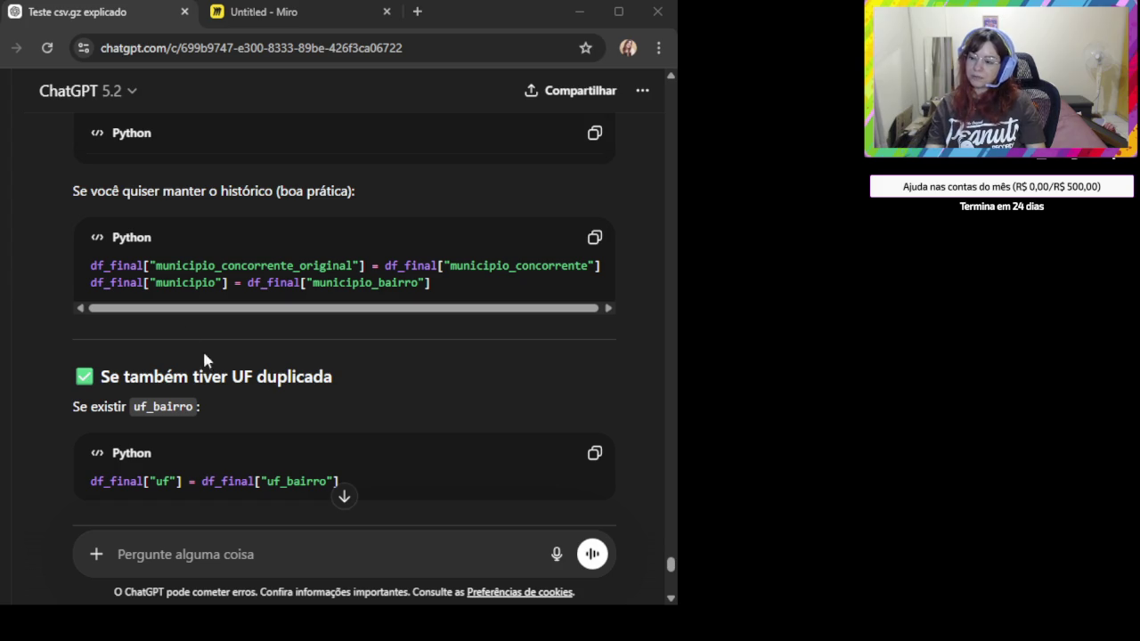
{"action": "scroll", "coordinate": [223, 368], "scroll_direction": "down", "scroll_amount": 1}
{"action": "scroll", "coordinate": [241, 365], "scroll_direction": "down", "scroll_amount": 1}
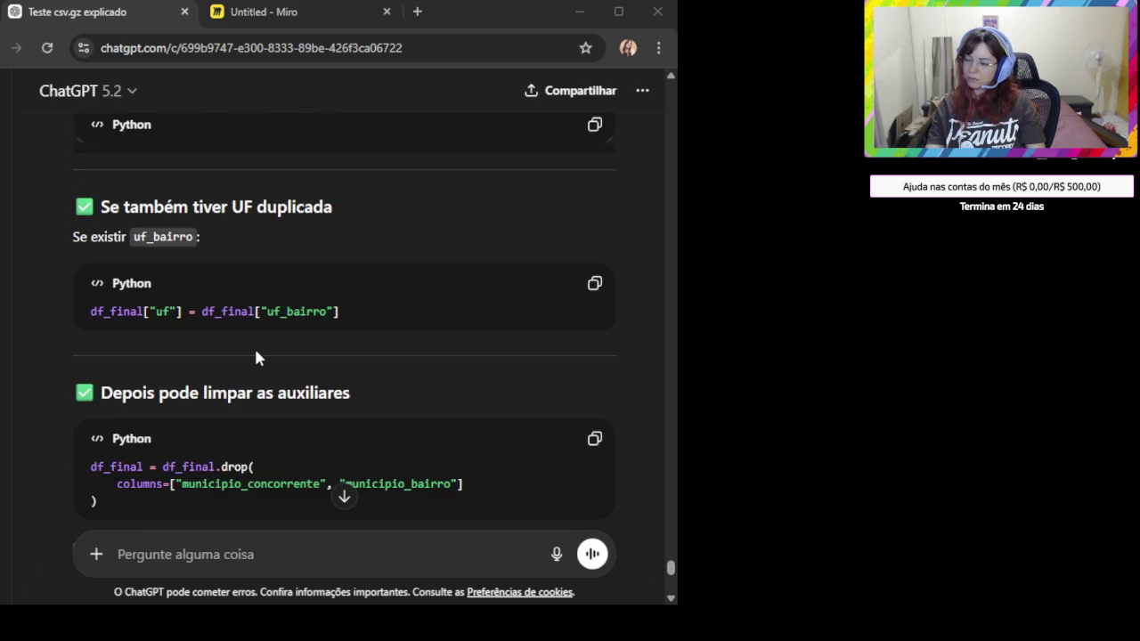
{"action": "scroll", "coordinate": [254, 356], "scroll_direction": "down", "scroll_amount": 1}
{"action": "scroll", "coordinate": [249, 361], "scroll_direction": "down", "scroll_amount": 2}
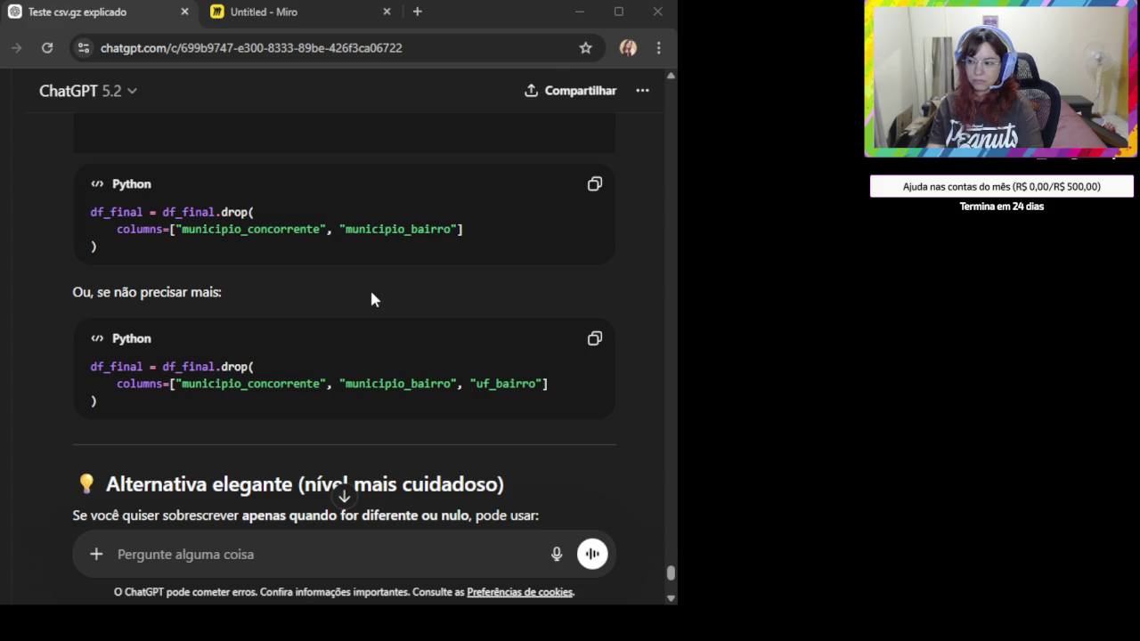
{"action": "scroll", "coordinate": [368, 288], "scroll_direction": "up", "scroll_amount": 2}
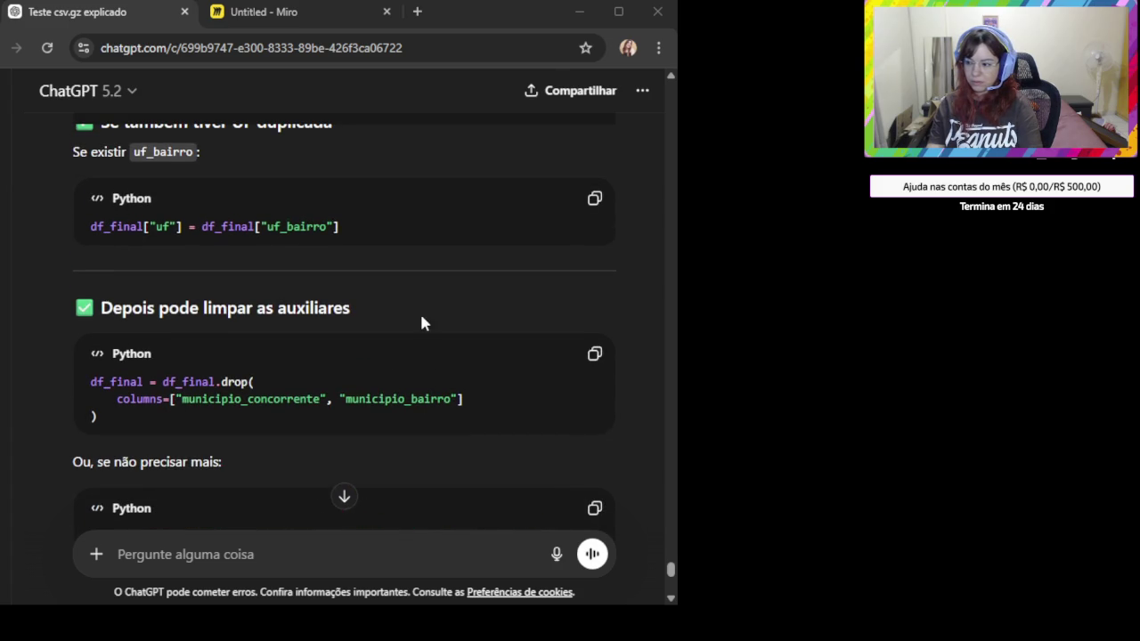
{"action": "scroll", "coordinate": [422, 323], "scroll_direction": "up", "scroll_amount": 2}
{"action": "scroll", "coordinate": [473, 330], "scroll_direction": "up", "scroll_amount": 2}
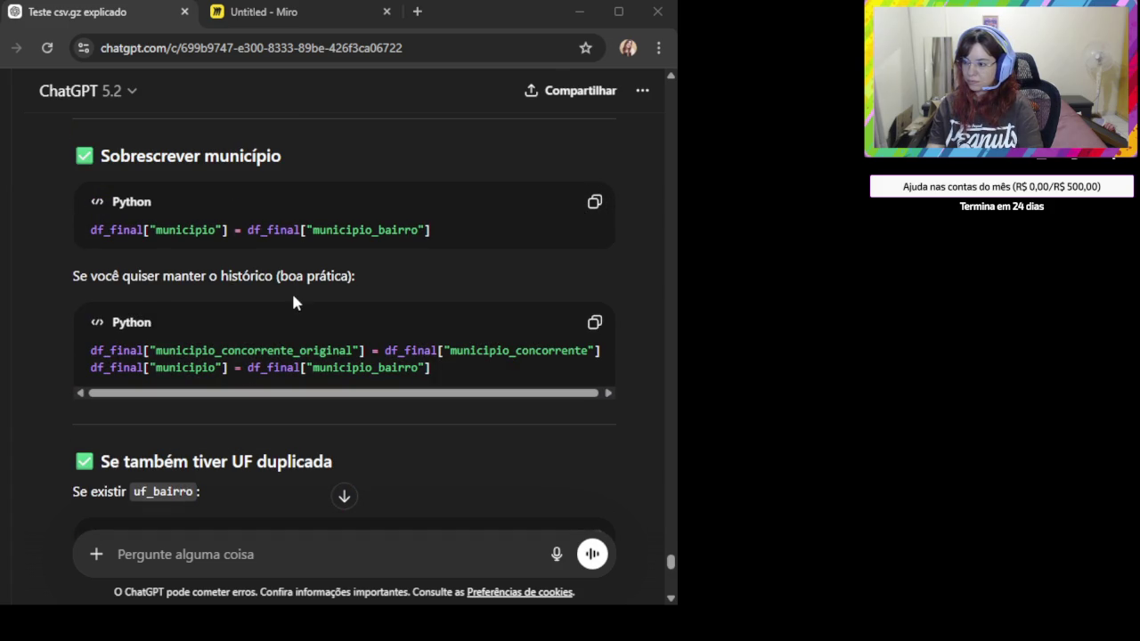
{"action": "left_click_drag", "start_coordinate": [485, 394], "coordinate": [495, 394]}
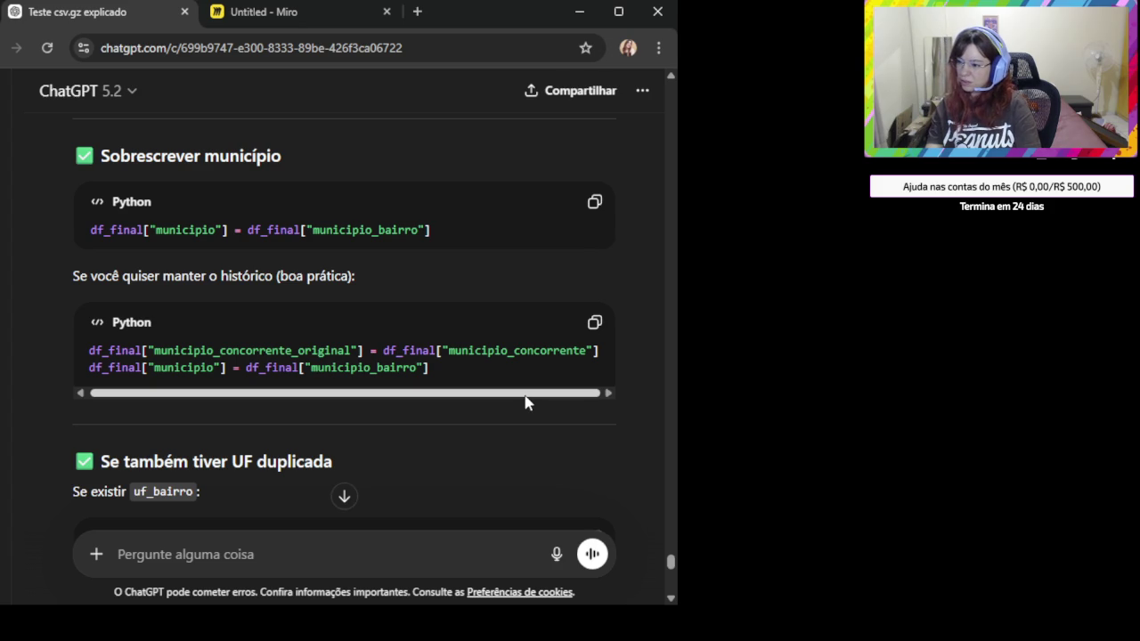
- Copy the two-line code that saves municipio_concorrente_original and overwrites municipio from municipio_bairro
{"action": "left_click", "coordinate": [595, 325]}
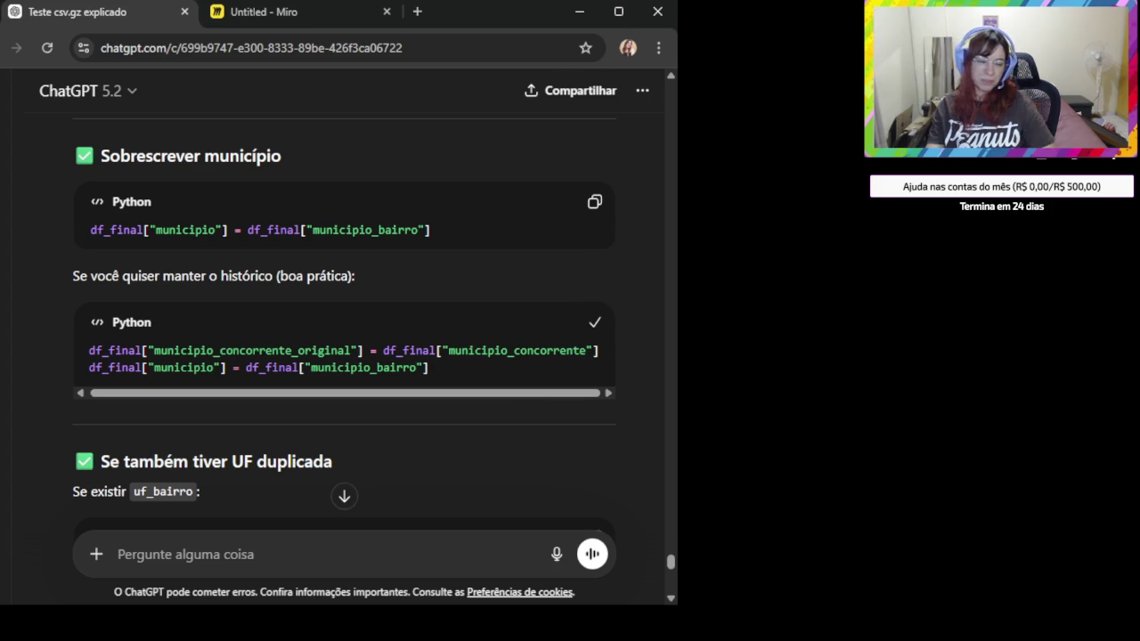
{"action": "key", "text": "alt+Tab"}
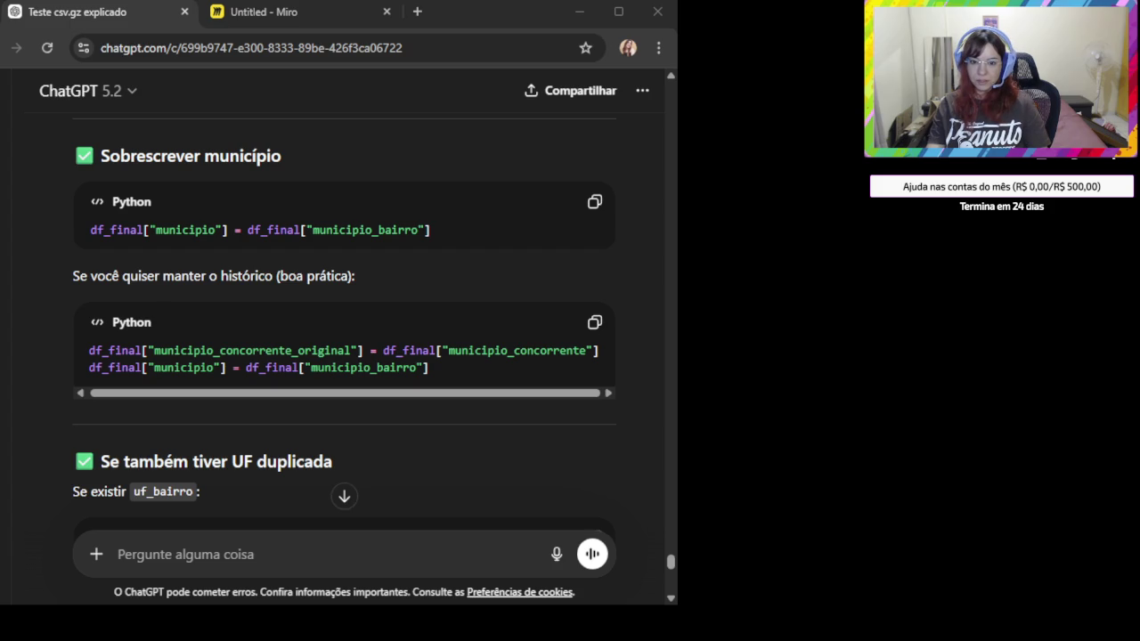
{"action": "scroll", "coordinate": [387, 334], "scroll_direction": "down", "scroll_amount": 2}
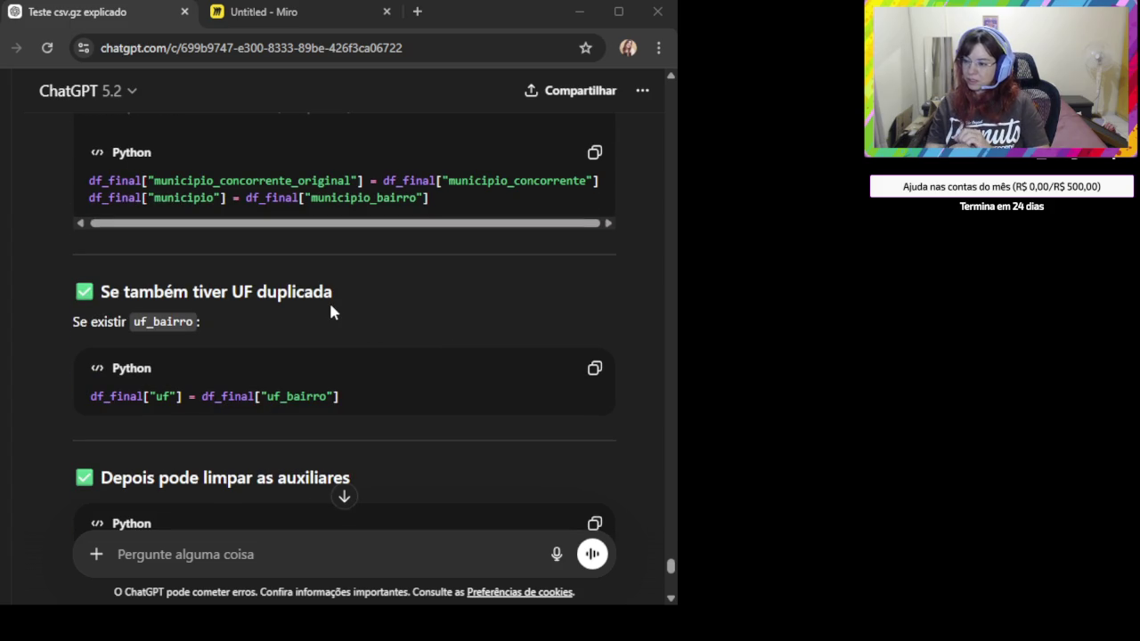
- Copy the df_final.drop code that removes the auxiliary municipio columns
{"action": "scroll", "coordinate": [382, 323], "scroll_direction": "down", "scroll_amount": 2}
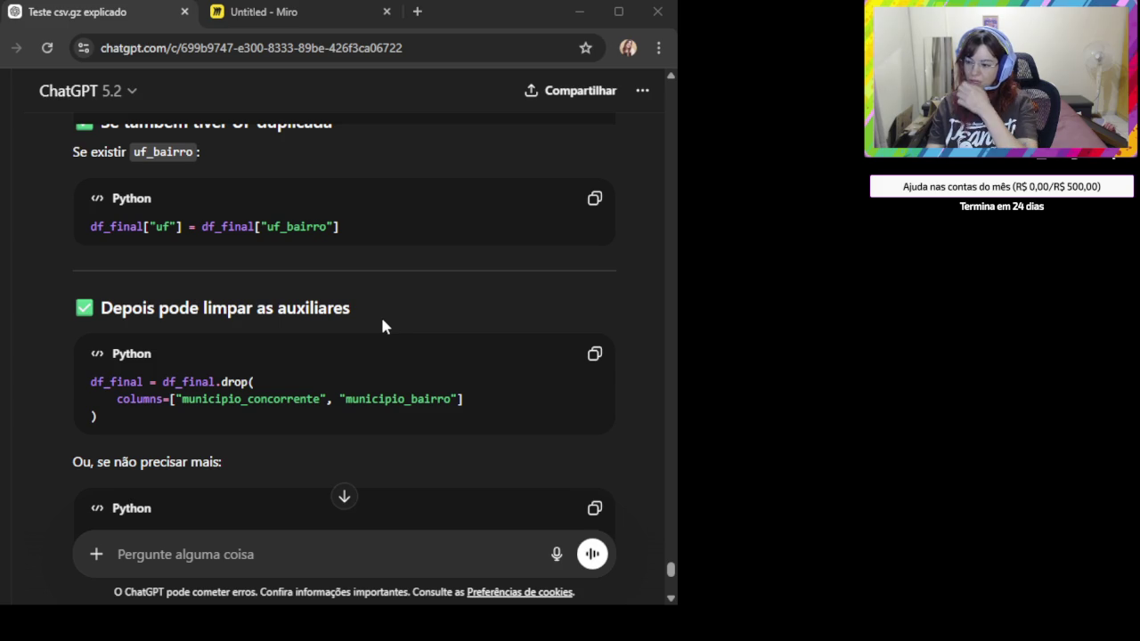
{"action": "left_click", "coordinate": [594, 355]}
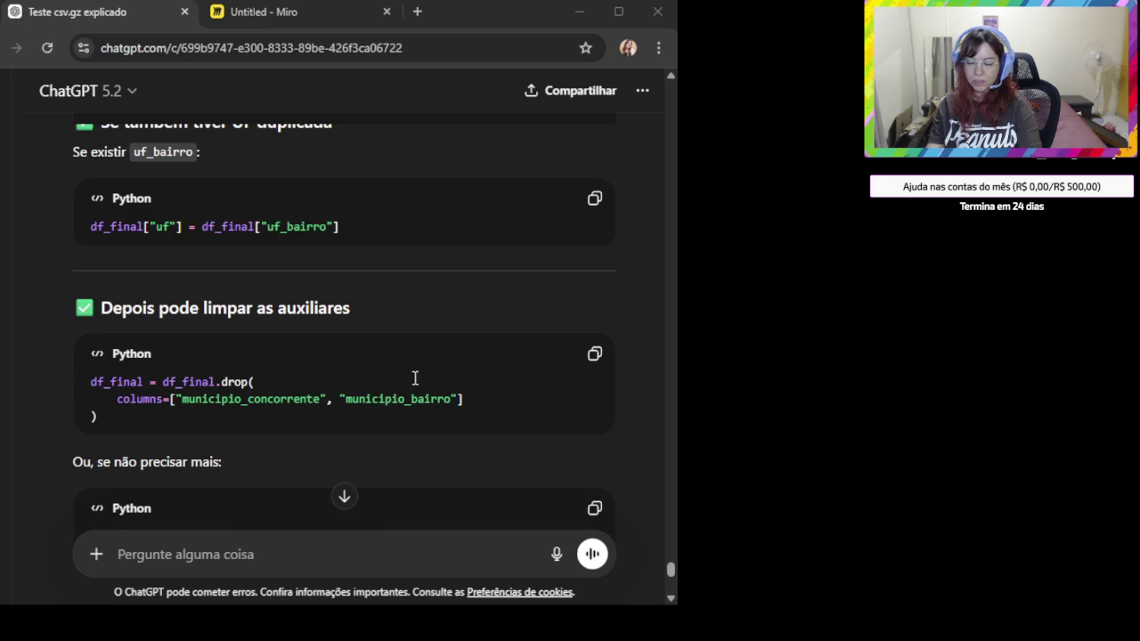
{"action": "scroll", "coordinate": [507, 380], "scroll_direction": "down", "scroll_amount": 2}
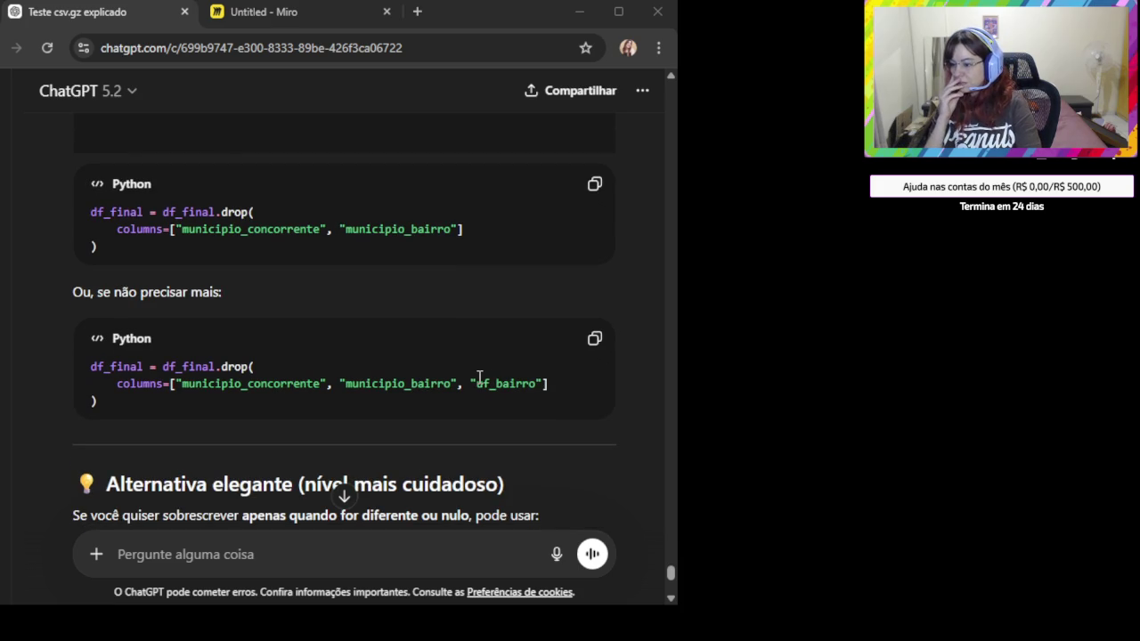
- Read the rest of the reply, highlighting uf_bairro, the combine_first alternative and the closing note
{"action": "left_click", "coordinate": [526, 382]}
{"action": "double_click", "coordinate": [525, 382]}
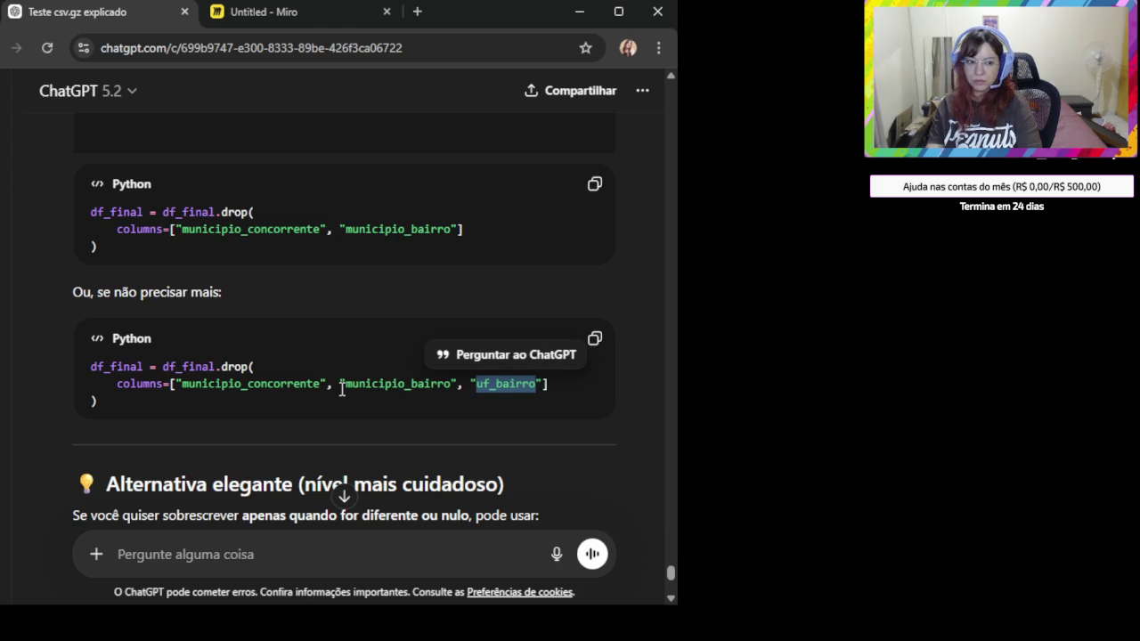
{"action": "double_click", "coordinate": [194, 296]}
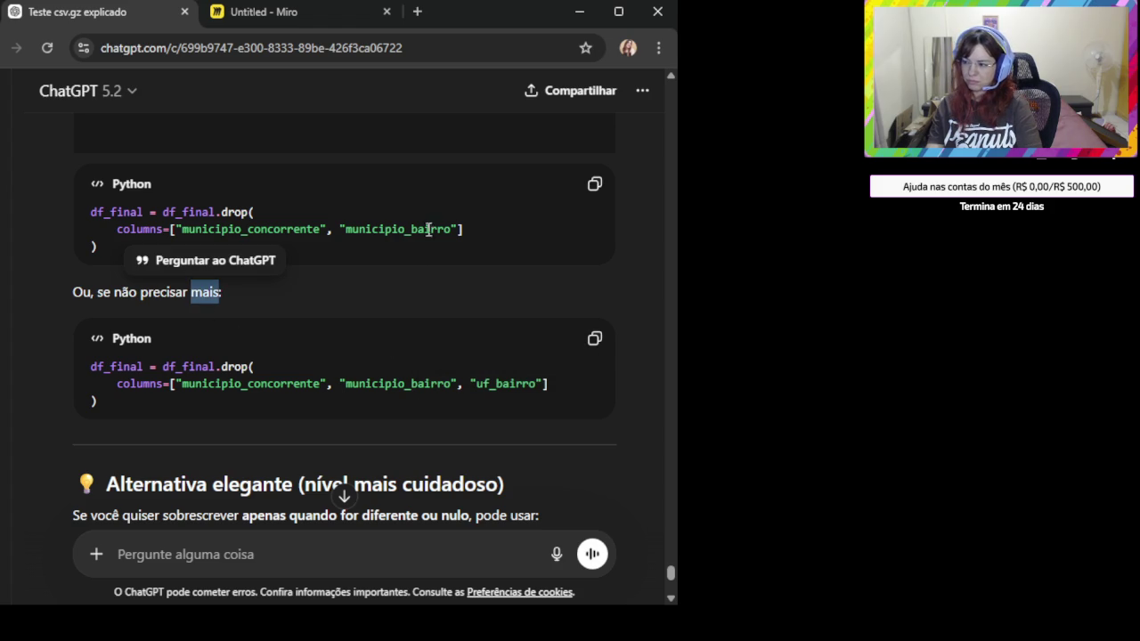
{"action": "left_click", "coordinate": [428, 229]}
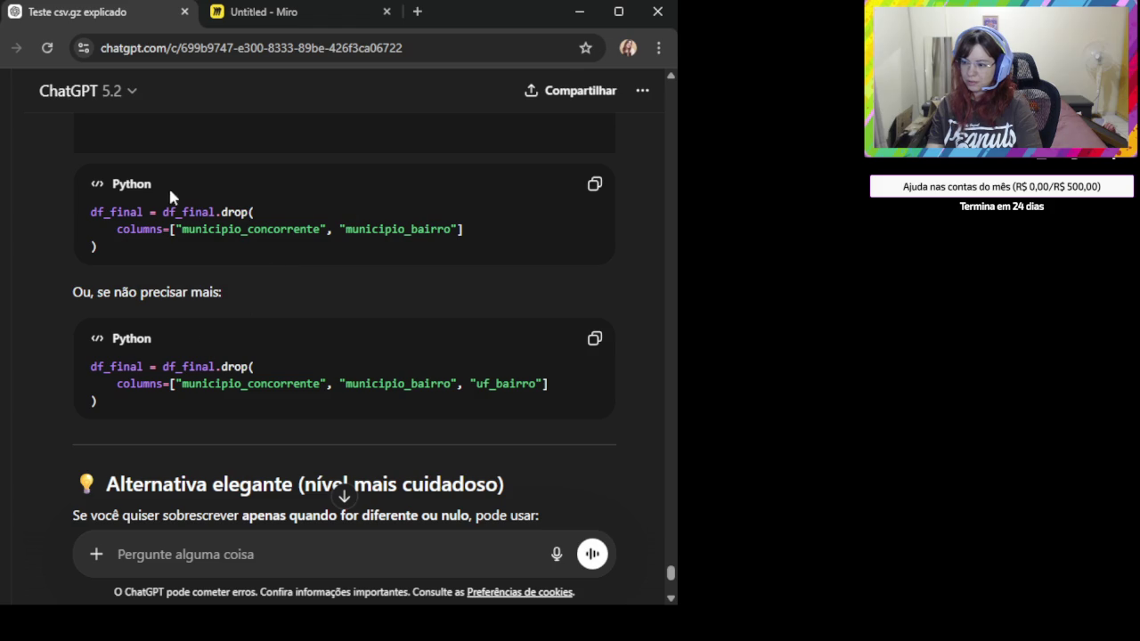
{"action": "double_click", "coordinate": [507, 383]}
{"action": "scroll", "coordinate": [442, 376], "scroll_direction": "down", "scroll_amount": 2}
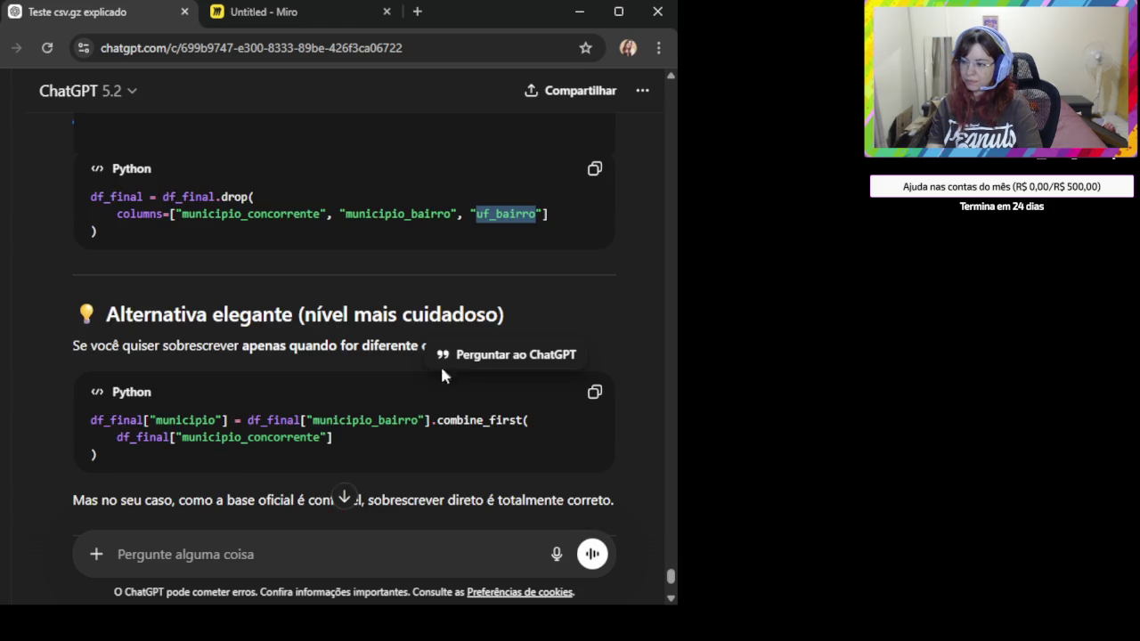
{"action": "scroll", "coordinate": [443, 376], "scroll_direction": "down", "scroll_amount": 1}
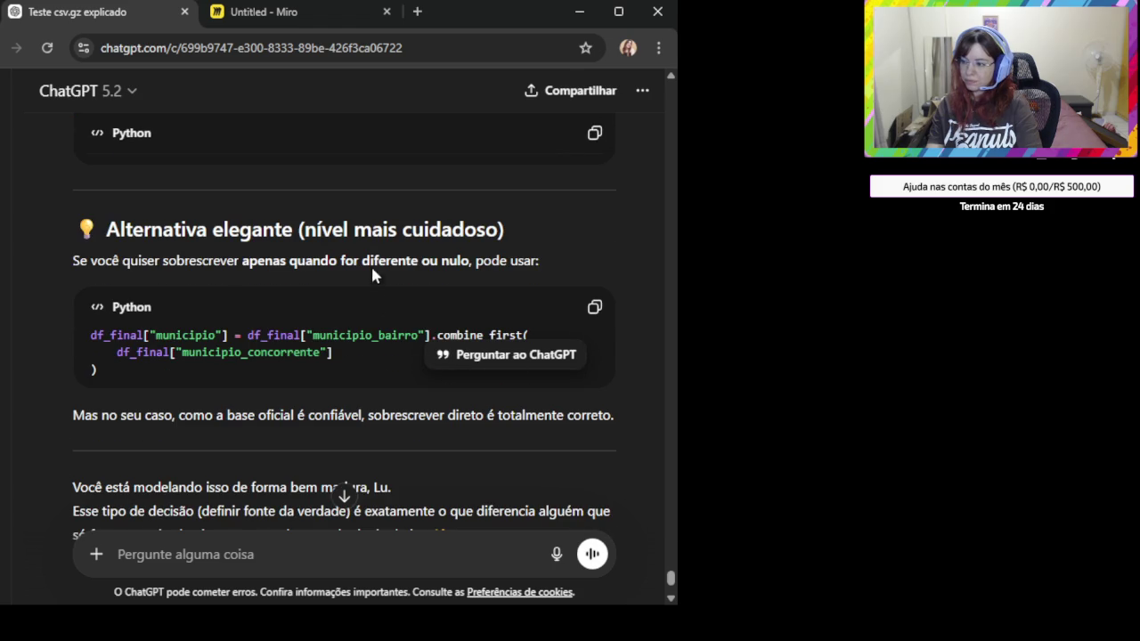
{"action": "left_click", "coordinate": [303, 399]}
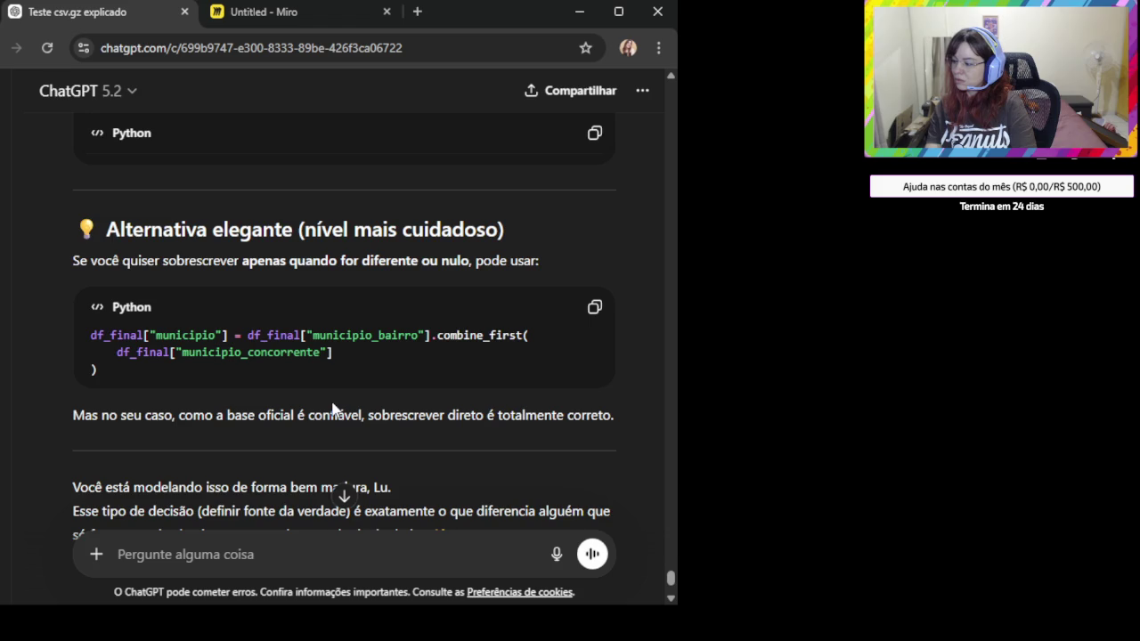
{"action": "scroll", "coordinate": [332, 408], "scroll_direction": "down", "scroll_amount": 2}
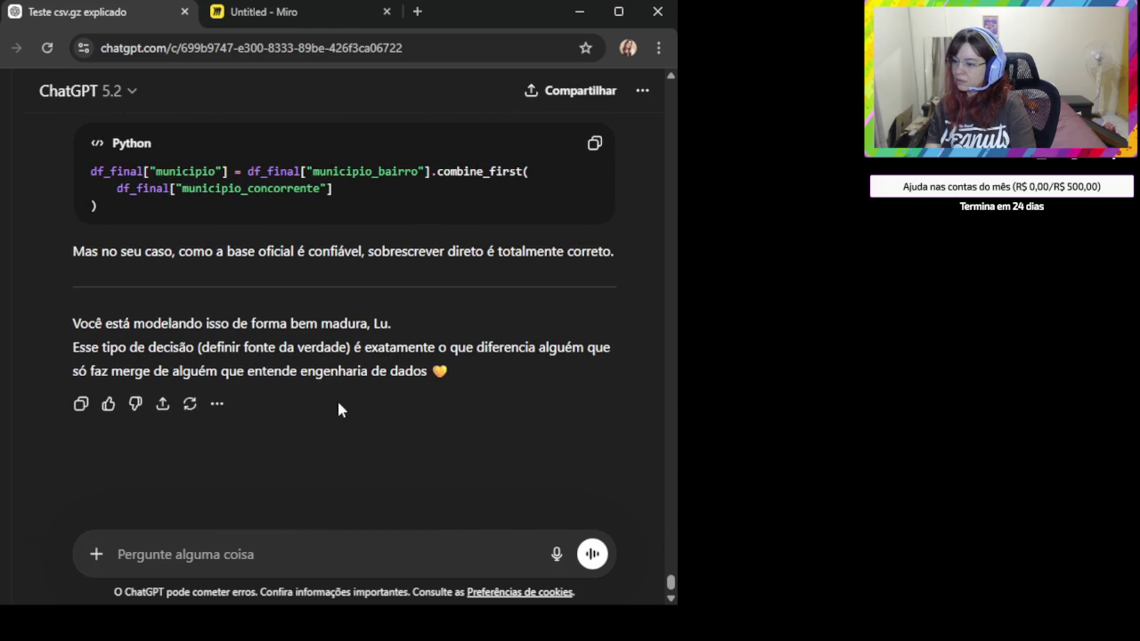
{"action": "triple_click", "coordinate": [329, 324]}
{"action": "scroll", "coordinate": [454, 376], "scroll_direction": "up", "scroll_amount": 1}
{"action": "scroll", "coordinate": [453, 375], "scroll_direction": "up", "scroll_amount": 1}
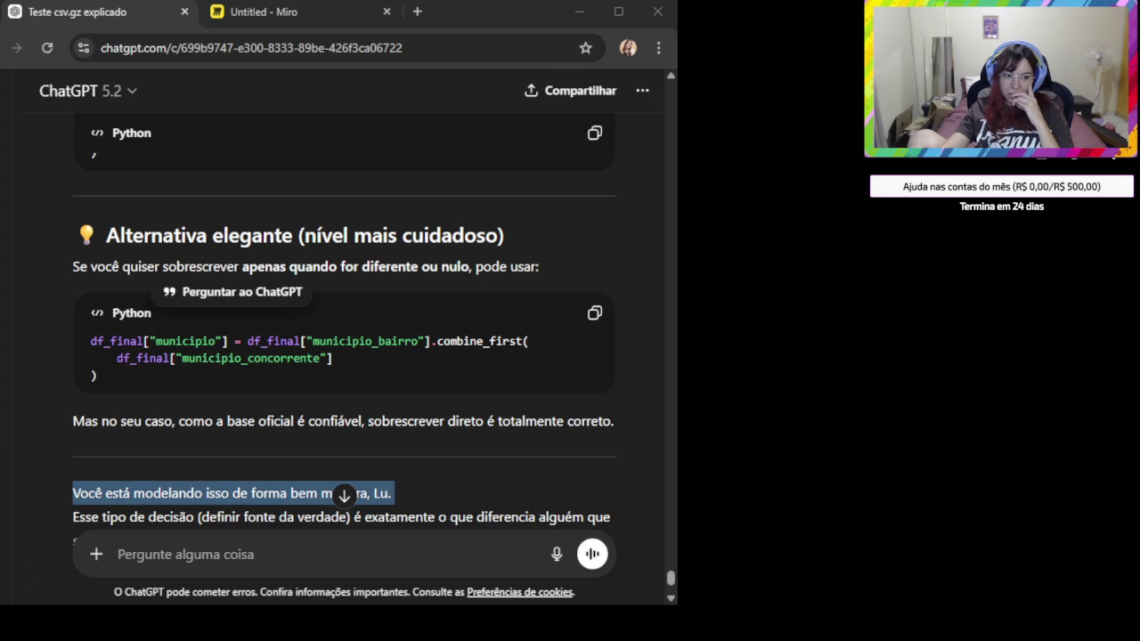
- Ask ChatGPT 'como faço pra confirmar que não temos mais esse problema?'
{"action": "left_click", "coordinate": [230, 550]}
{"action": "type", "text": "como faço pra confirmar que não temos mais esse problema?"}
{"action": "key", "text": "Return"}
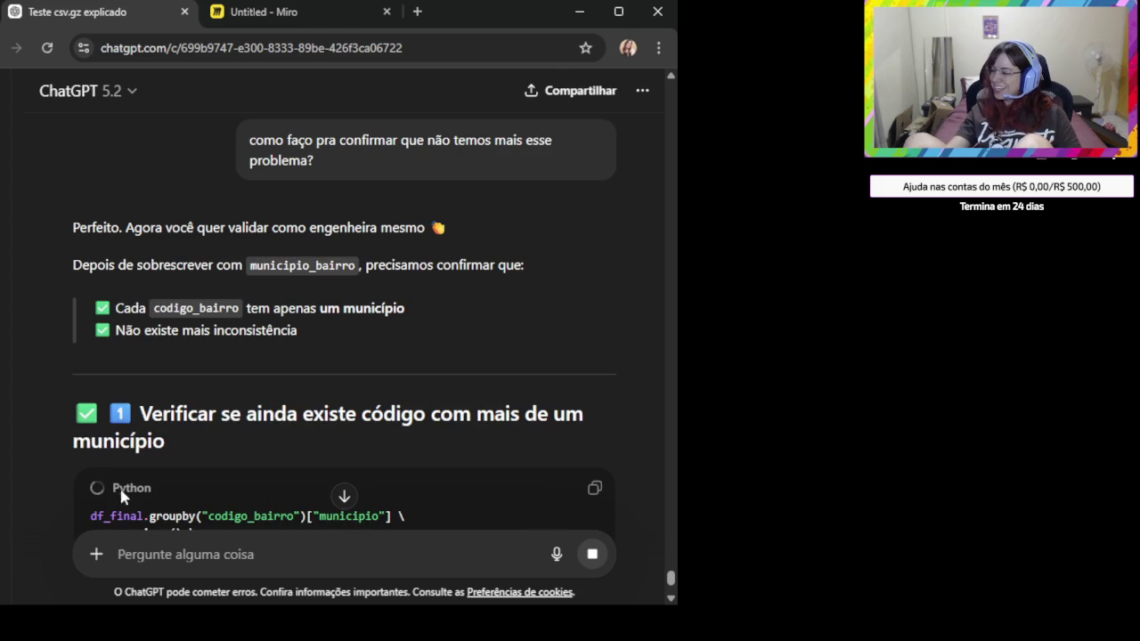
- Copy the groupby check listing codigo_bairro values with qtd_municipios > 1
{"action": "scroll", "coordinate": [494, 263], "scroll_direction": "down", "scroll_amount": 2}
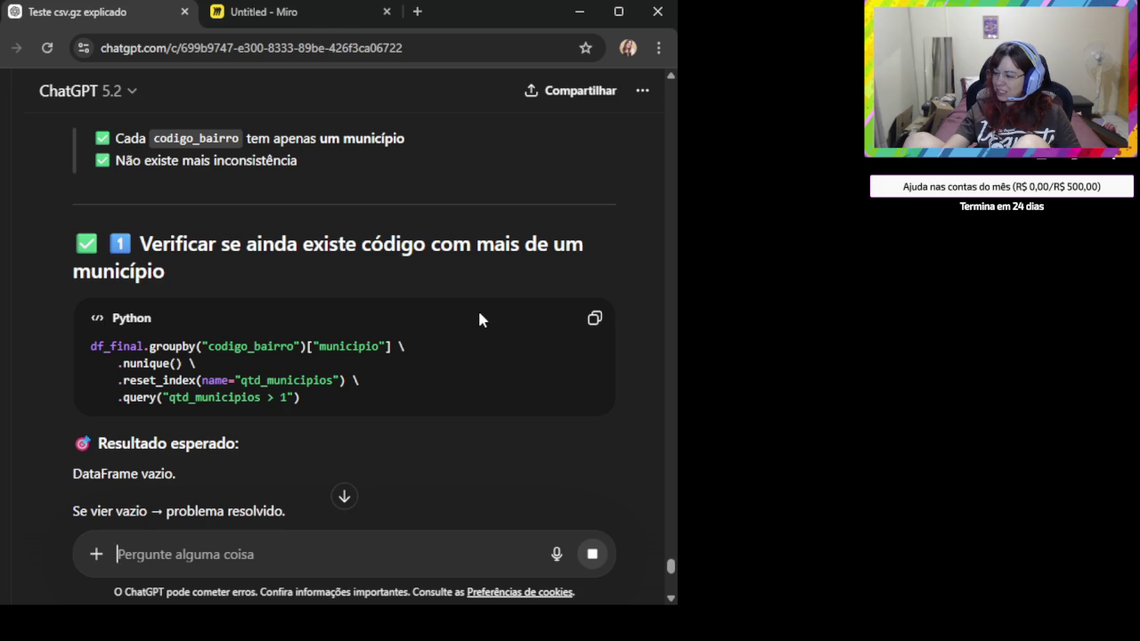
{"action": "triple_click", "coordinate": [262, 242]}
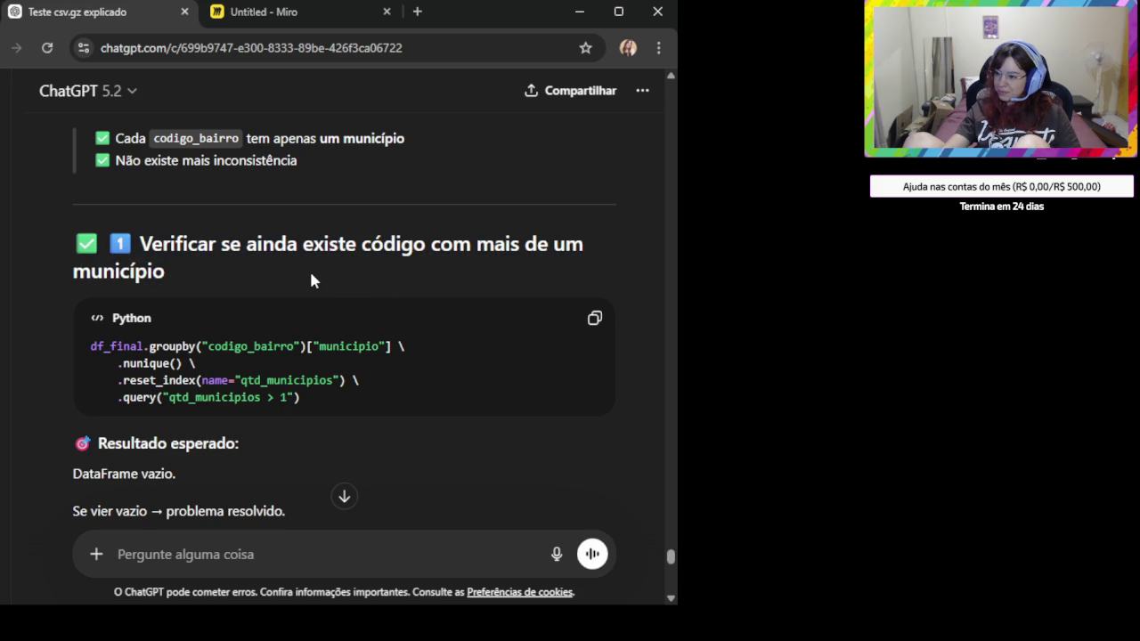
{"action": "left_click", "coordinate": [594, 318]}
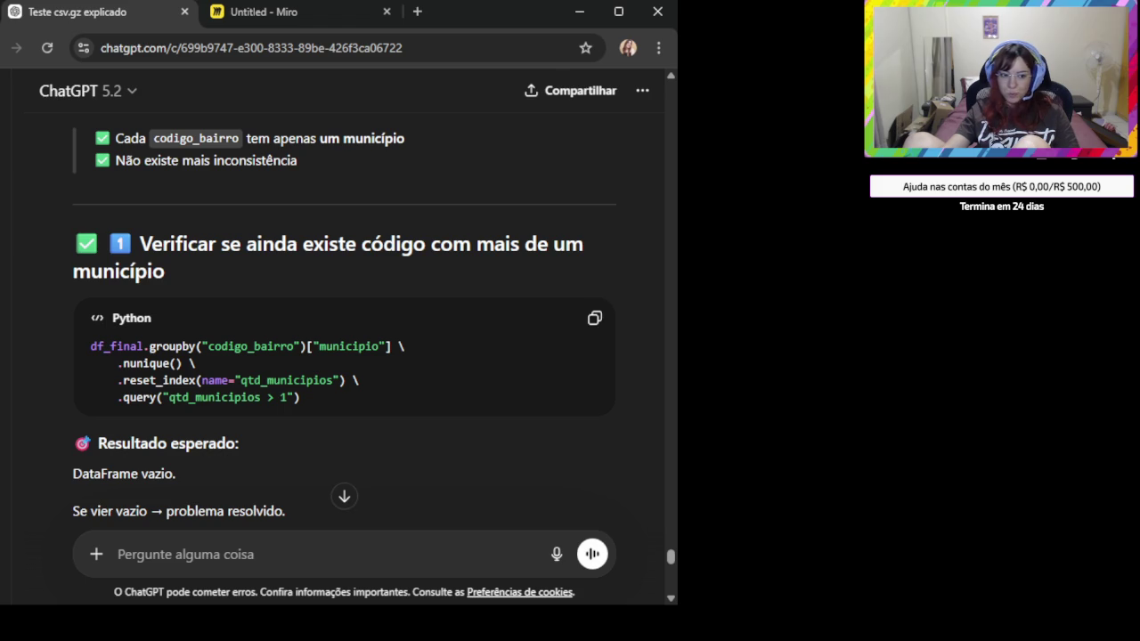
{"action": "key", "text": "alt+Tab"}
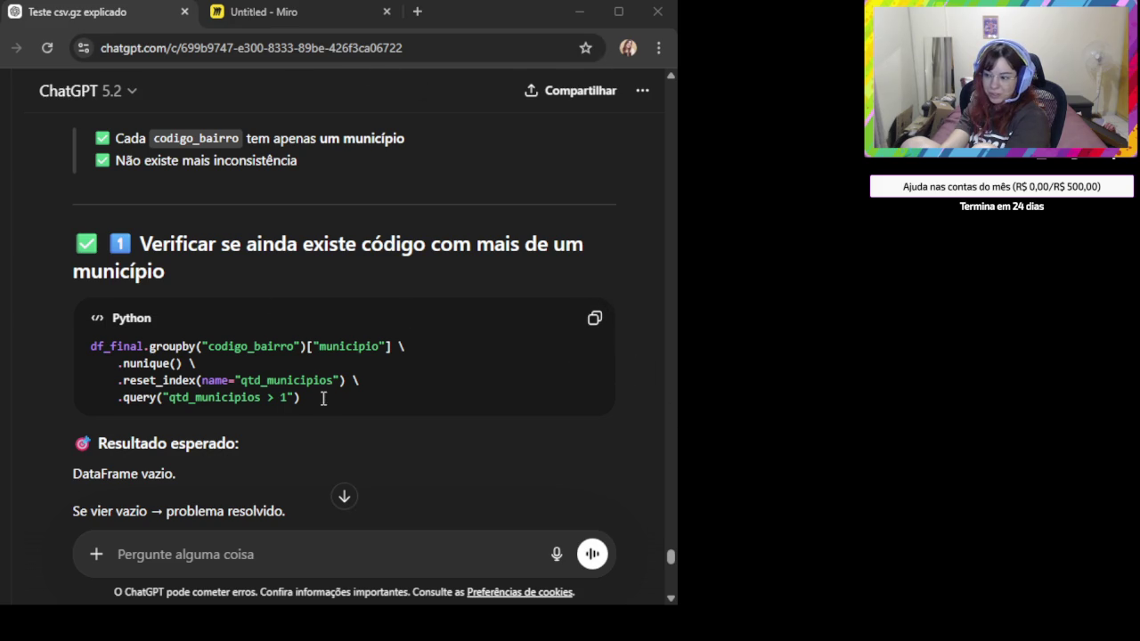
{"action": "left_click_drag", "start_coordinate": [323, 397], "coordinate": [59, 343]}
{"action": "scroll", "coordinate": [216, 374], "scroll_direction": "down", "scroll_amount": 2}
{"action": "left_click", "coordinate": [320, 334]}
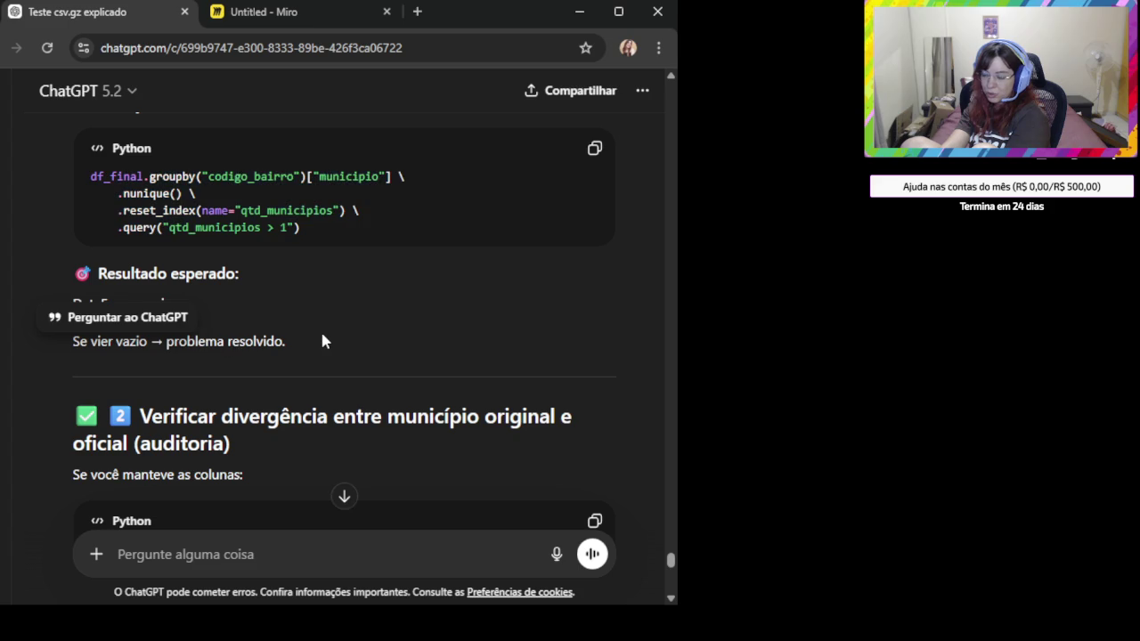
{"action": "scroll", "coordinate": [311, 334], "scroll_direction": "down", "scroll_amount": 1}
{"action": "scroll", "coordinate": [305, 351], "scroll_direction": "down", "scroll_amount": 1}
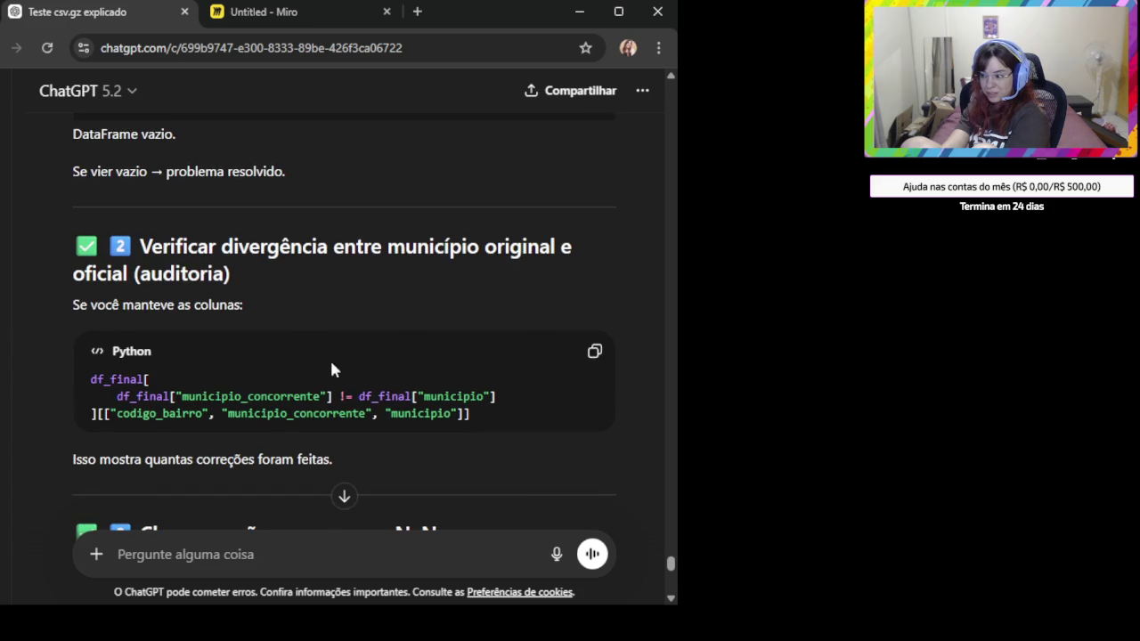
{"action": "mouse_move", "coordinate": [268, 248]}
{"action": "left_mouse_down"}
{"action": "mouse_move", "coordinate": [560, 247]}
{"action": "mouse_move", "coordinate": [550, 269]}
{"action": "left_mouse_up"}
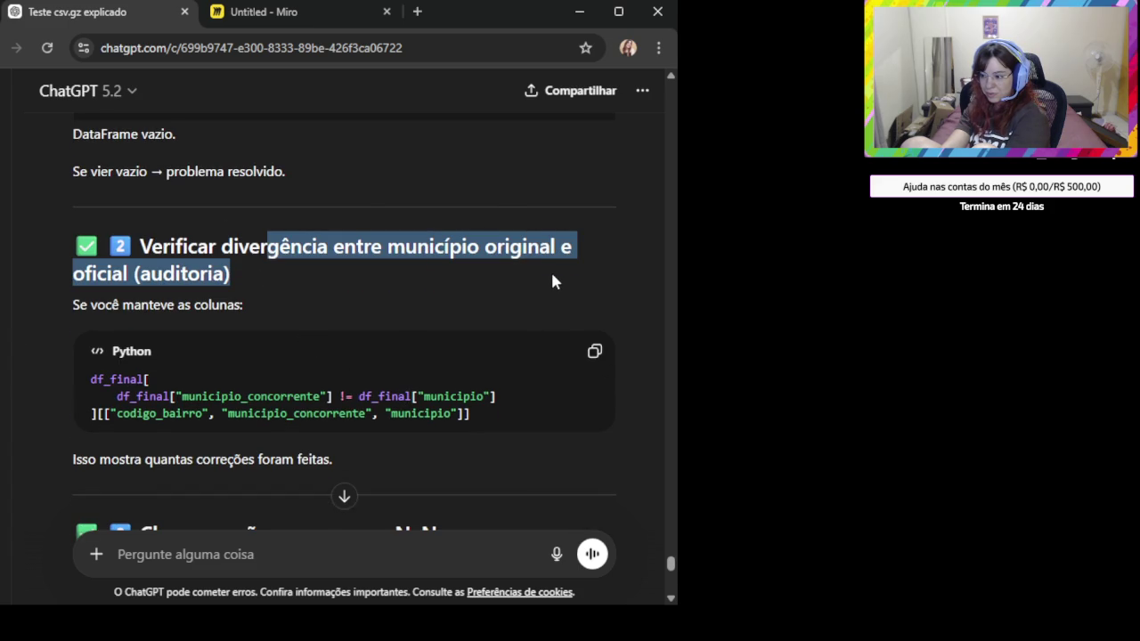
{"action": "left_click", "coordinate": [595, 357]}
{"action": "scroll", "coordinate": [570, 367], "scroll_direction": "down", "scroll_amount": 2}
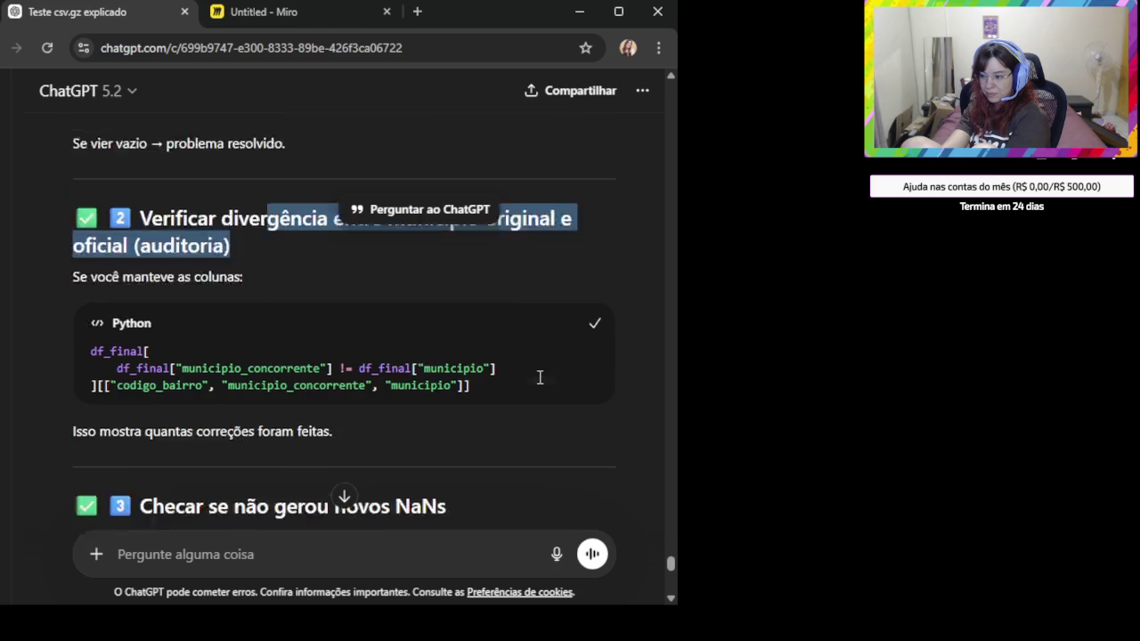
{"action": "left_click_drag", "start_coordinate": [313, 365], "coordinate": [445, 364]}
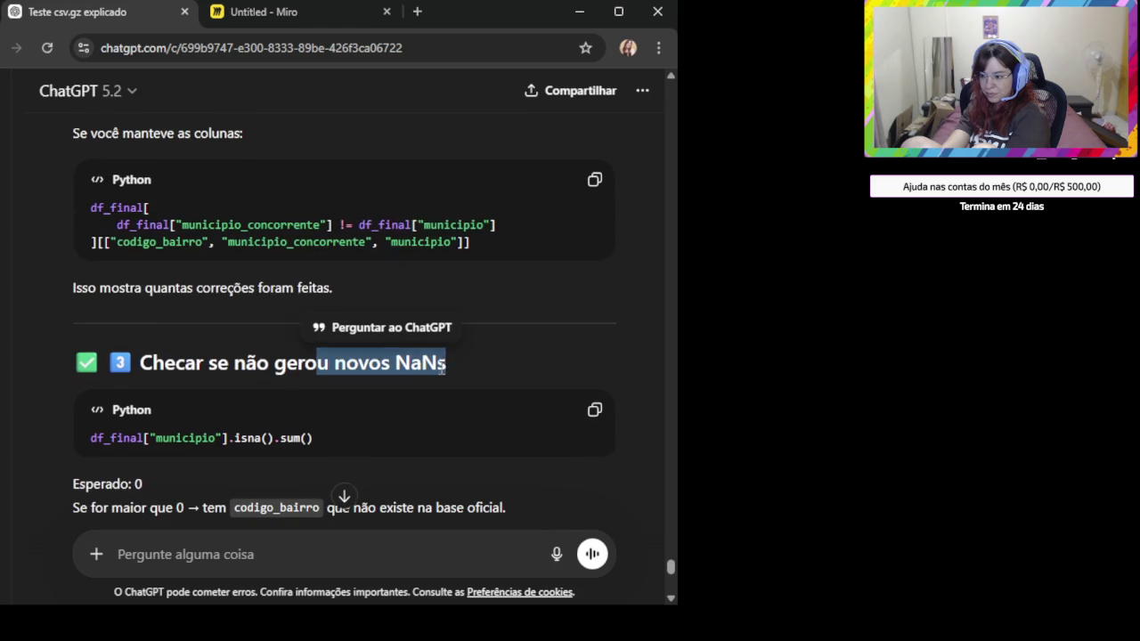
{"action": "scroll", "coordinate": [499, 351], "scroll_direction": "down", "scroll_amount": 1}
{"action": "left_click", "coordinate": [595, 325]}
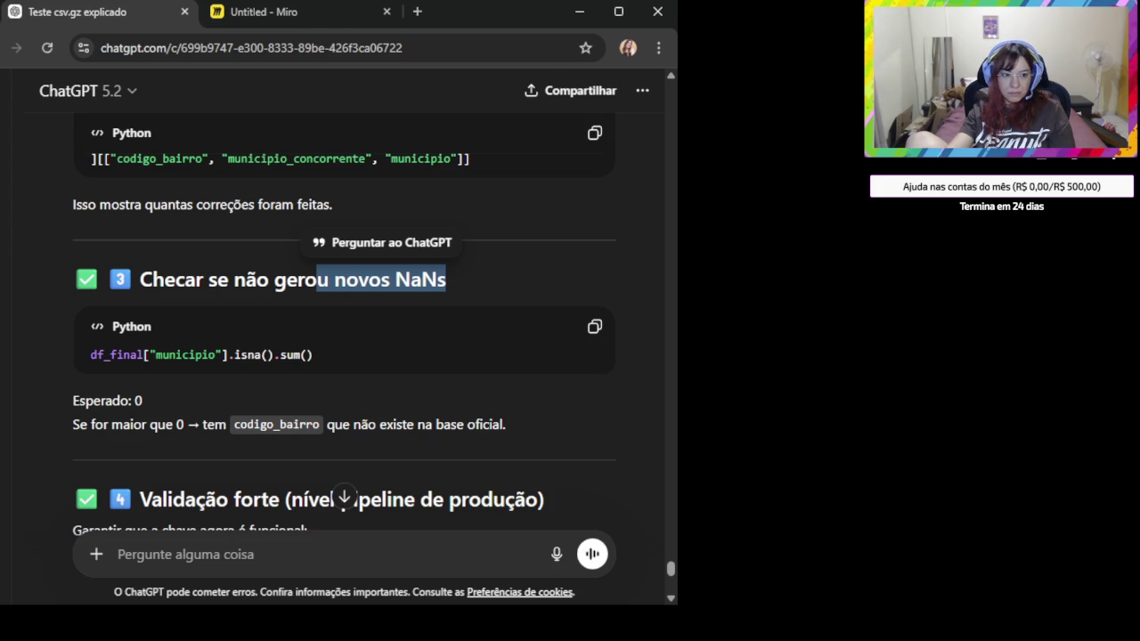
{"action": "key", "text": "alt+Tab"}
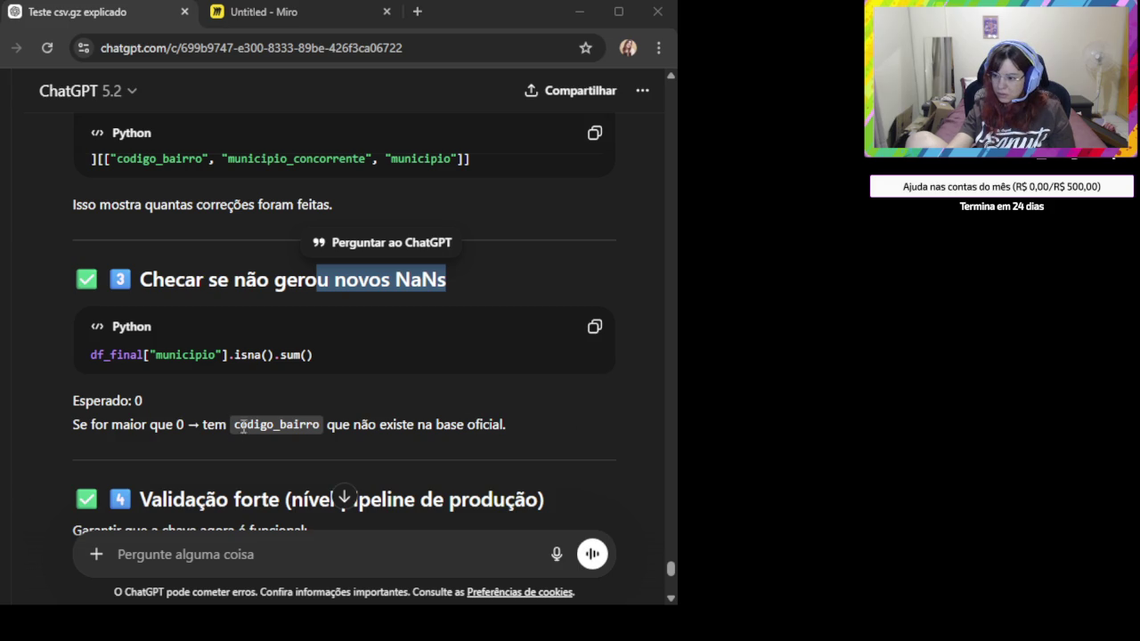
{"action": "left_click_drag", "start_coordinate": [152, 425], "coordinate": [445, 424]}
{"action": "left_click", "coordinate": [517, 415]}
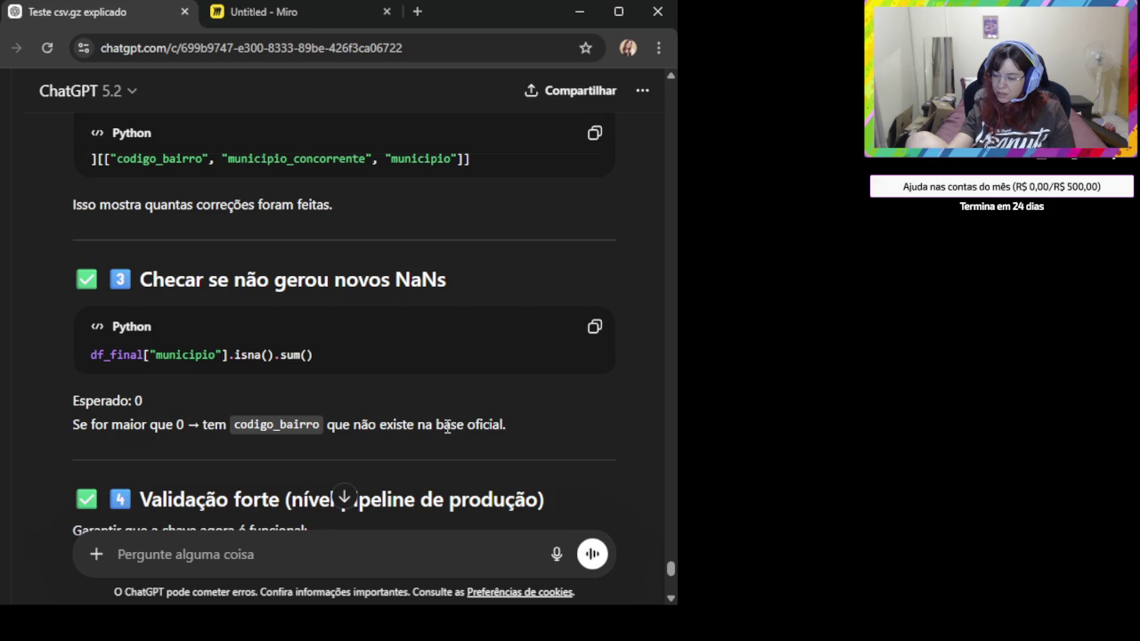
{"action": "left_click_drag", "start_coordinate": [403, 426], "coordinate": [577, 427]}
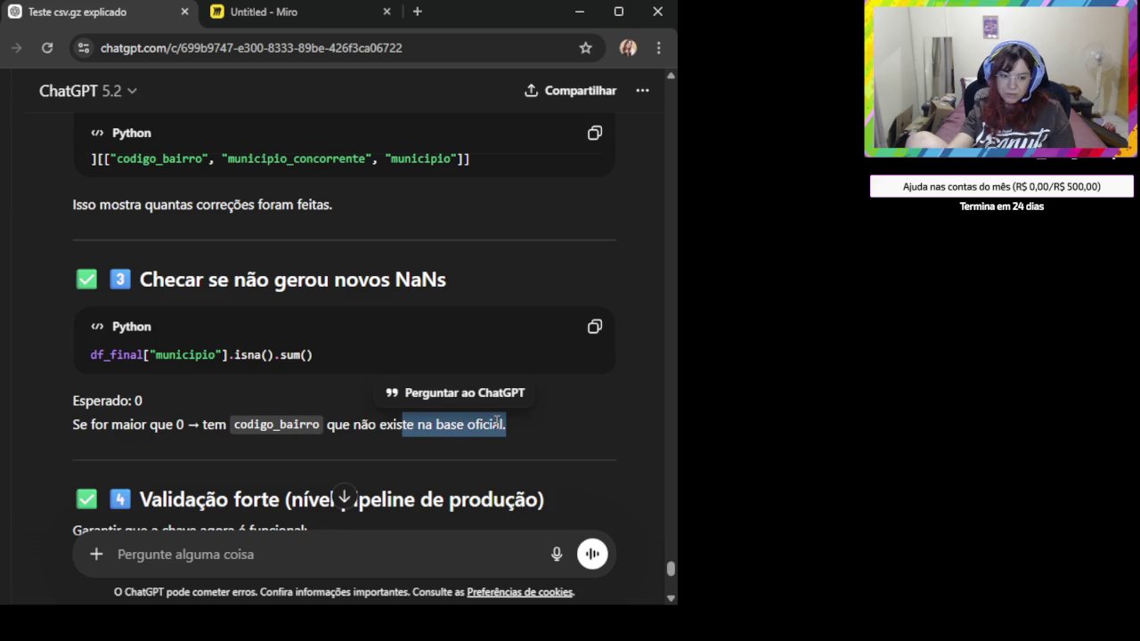
{"action": "scroll", "coordinate": [459, 415], "scroll_direction": "down", "scroll_amount": 1}
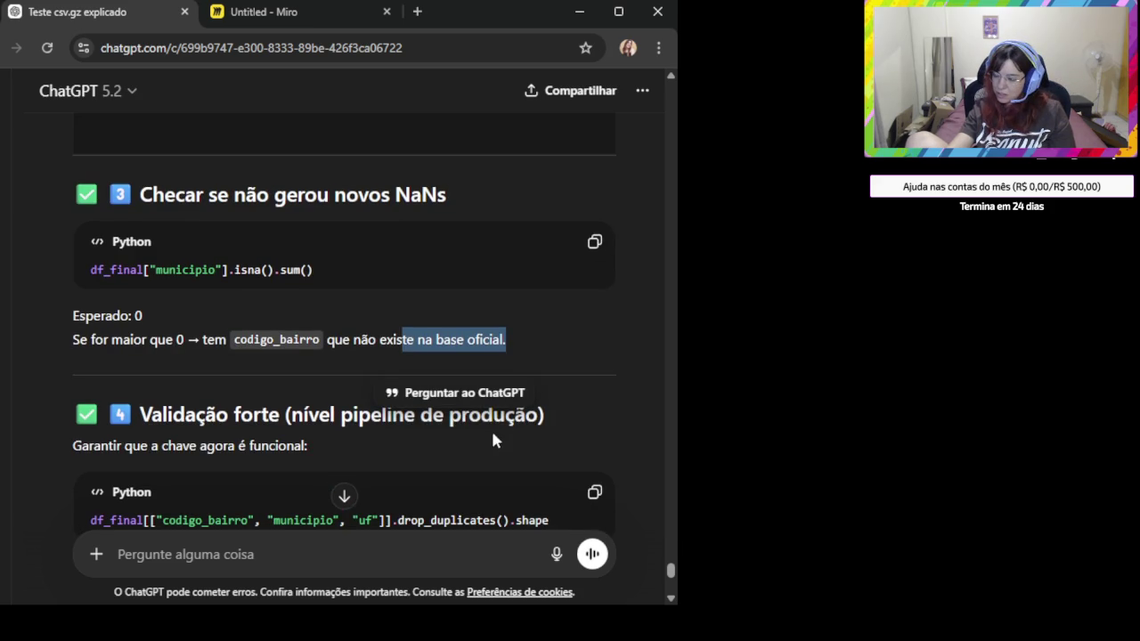
{"action": "triple_click", "coordinate": [365, 341]}
{"action": "left_click", "coordinate": [423, 357]}
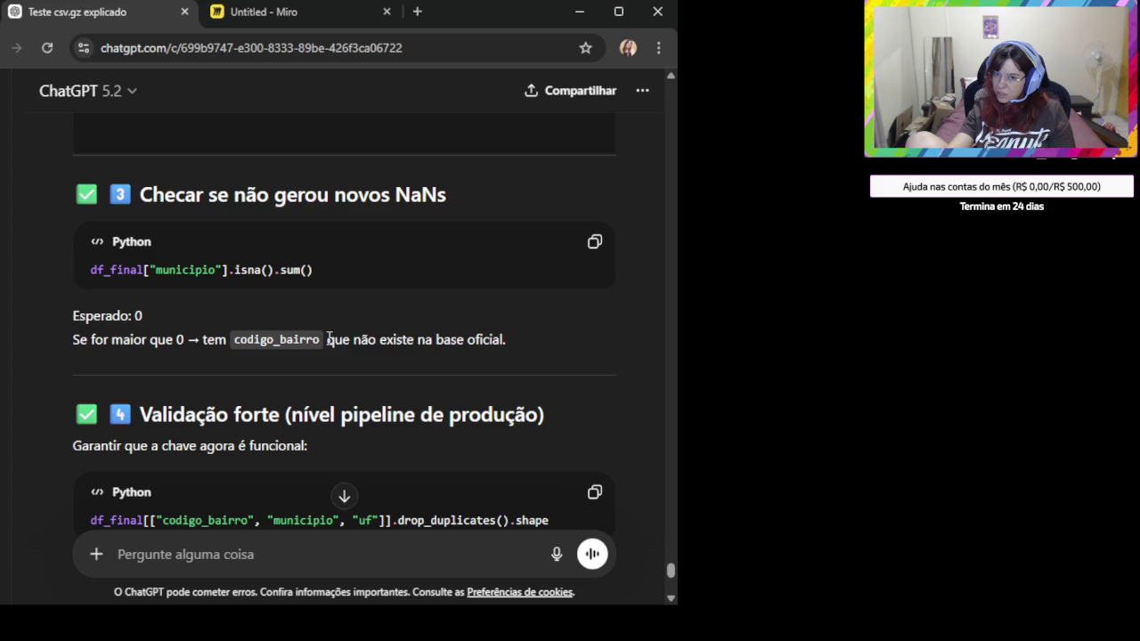
{"action": "left_click_drag", "start_coordinate": [326, 341], "coordinate": [400, 336]}
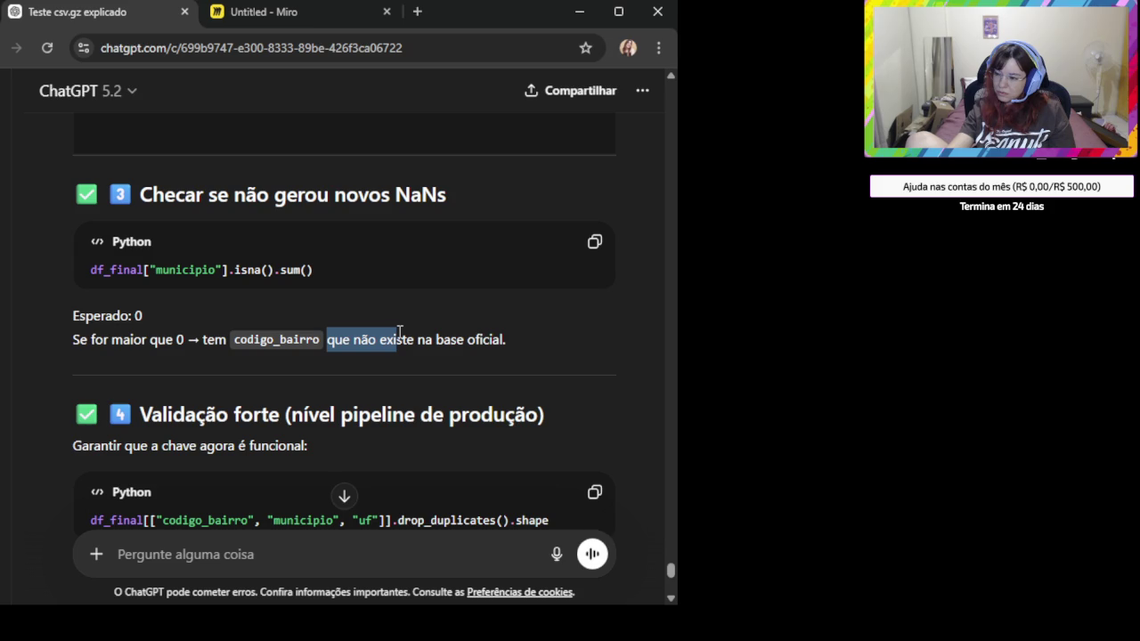
{"action": "left_click_drag", "start_coordinate": [399, 331], "coordinate": [414, 339]}
{"action": "scroll", "coordinate": [395, 341], "scroll_direction": "down", "scroll_amount": 1}
{"action": "left_click", "coordinate": [411, 366]}
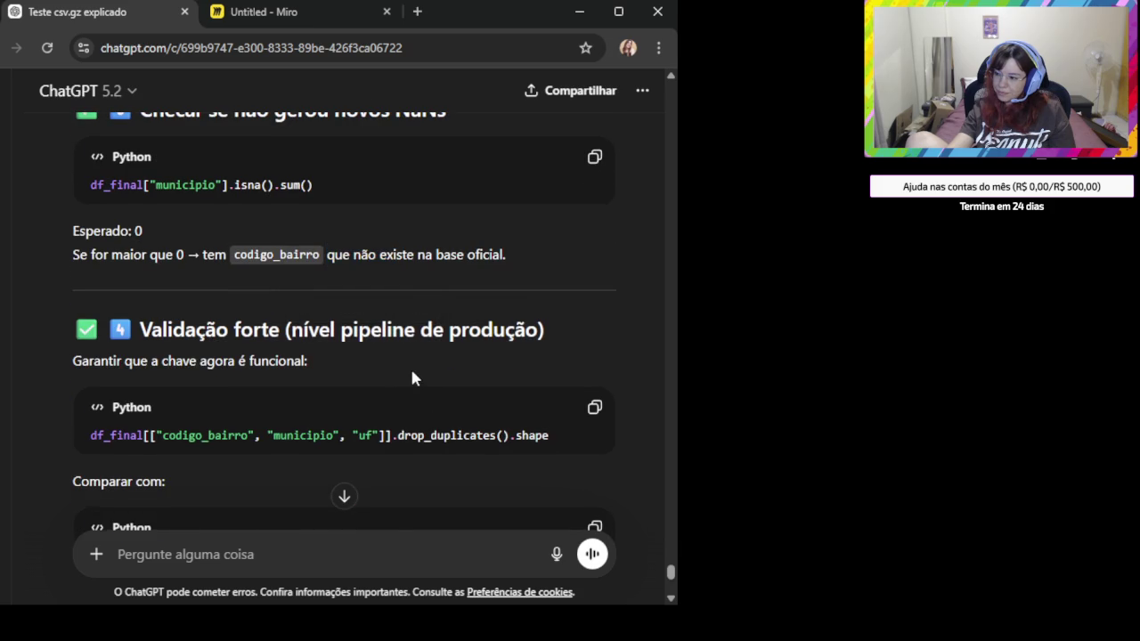
- Copy the drop_duplicates shape check and the codigo_bairro nunique check code
{"action": "scroll", "coordinate": [412, 372], "scroll_direction": "down", "scroll_amount": 1}
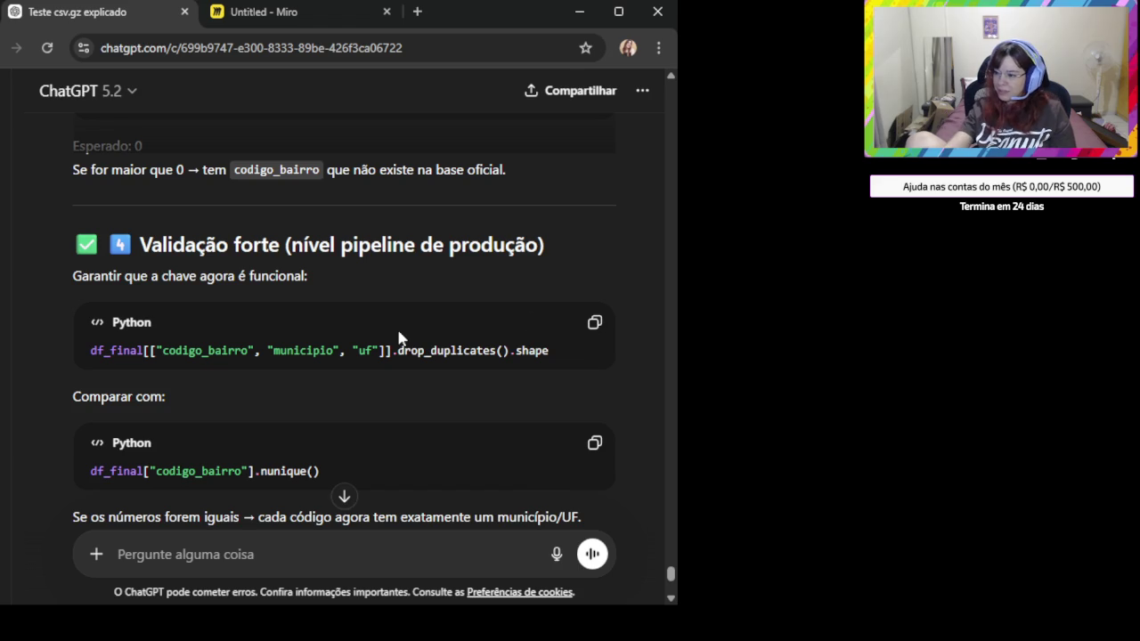
{"action": "left_click", "coordinate": [595, 322]}
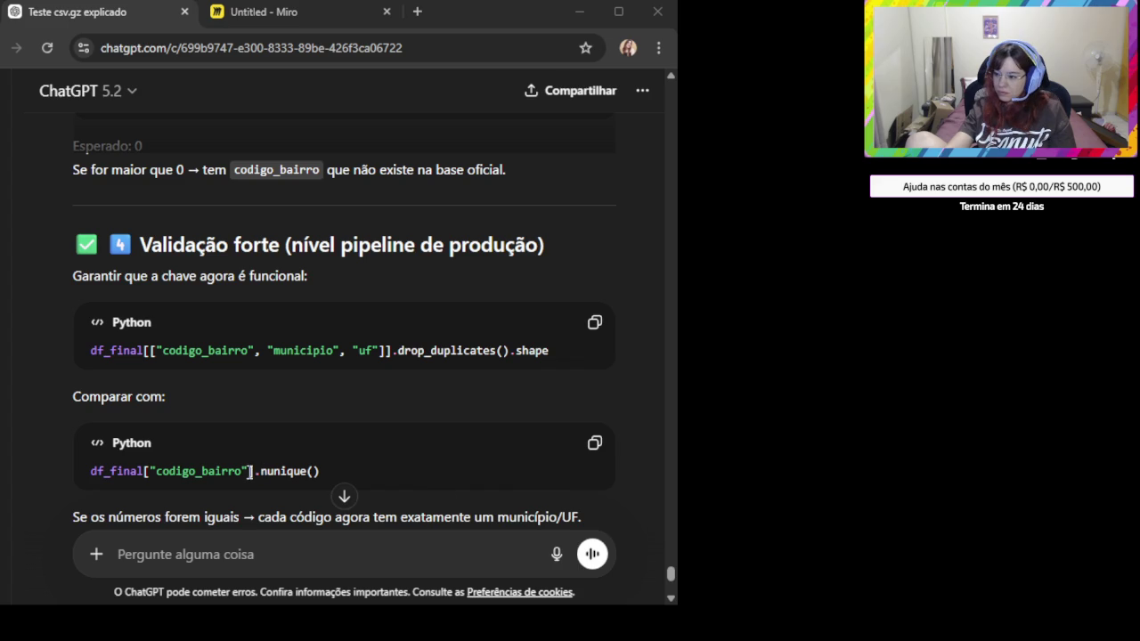
{"action": "left_click", "coordinate": [595, 444]}
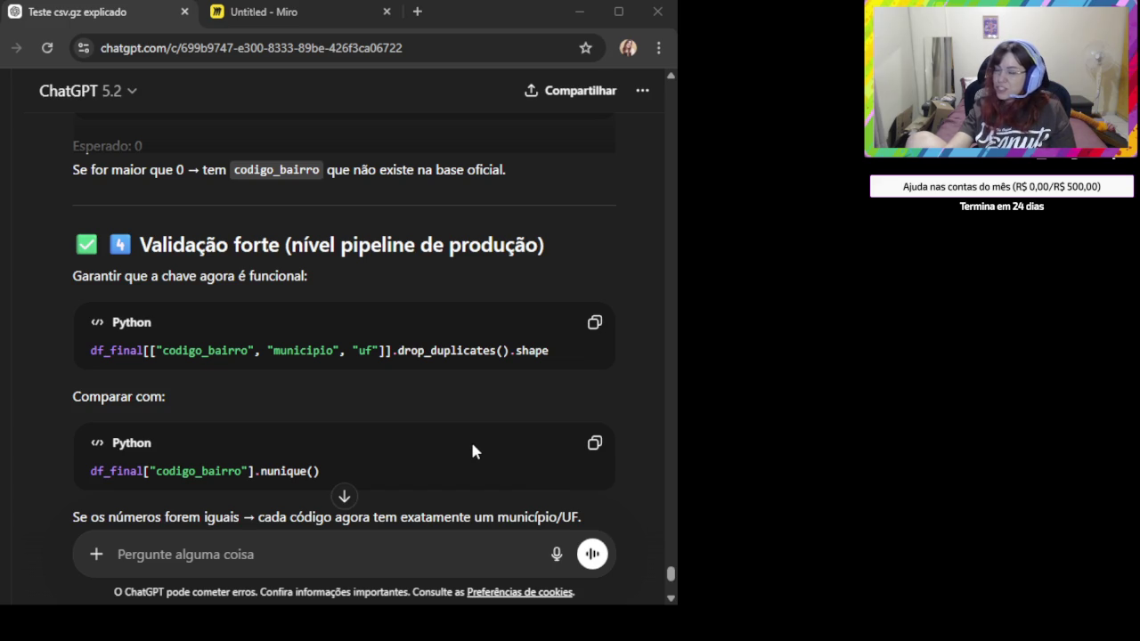
- Paste the notebook results screenshot into a new message and send it
{"action": "scroll", "coordinate": [470, 443], "scroll_direction": "down", "scroll_amount": 2}
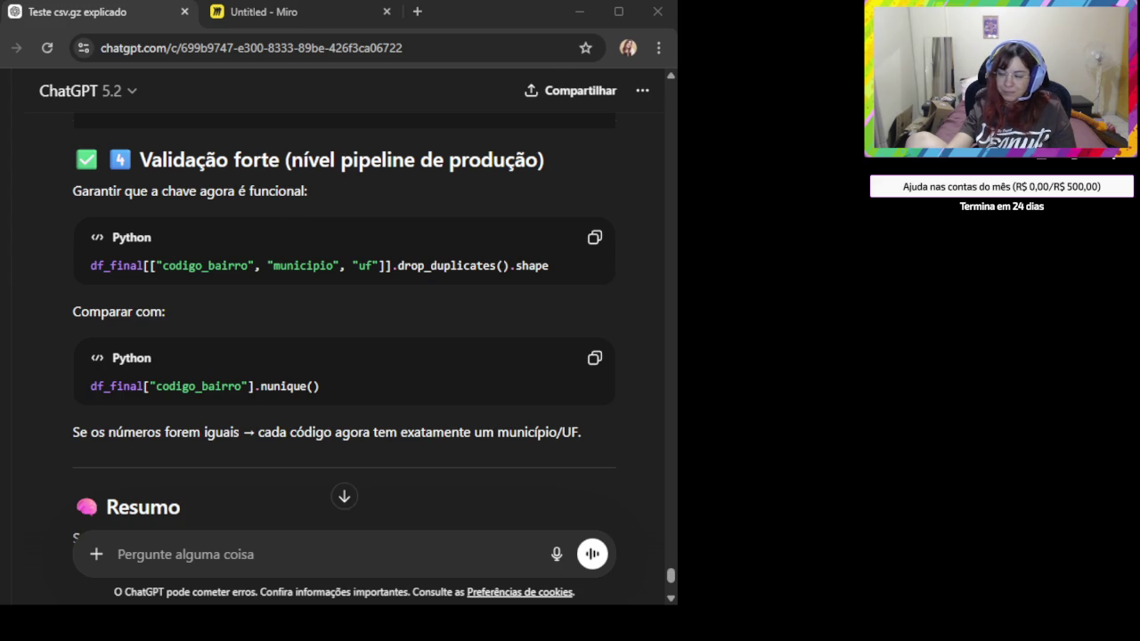
{"action": "scroll", "coordinate": [298, 541], "scroll_direction": "down", "scroll_amount": 2}
{"action": "left_click", "coordinate": [297, 541]}
{"action": "key", "text": "ctrl+v"}
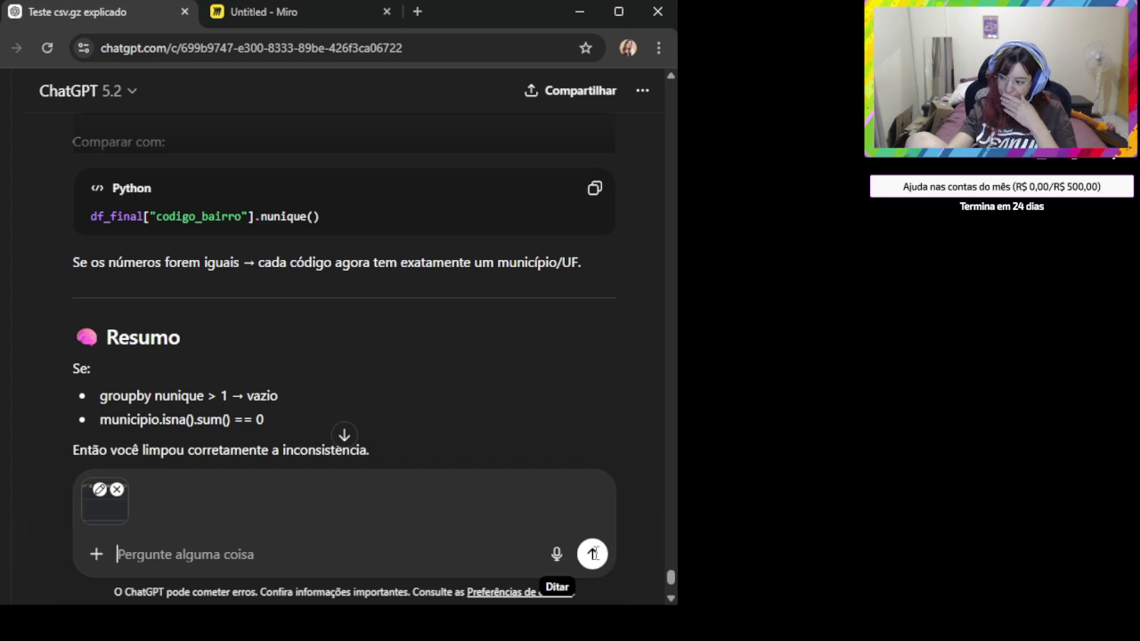
{"action": "left_click", "coordinate": [592, 554]}
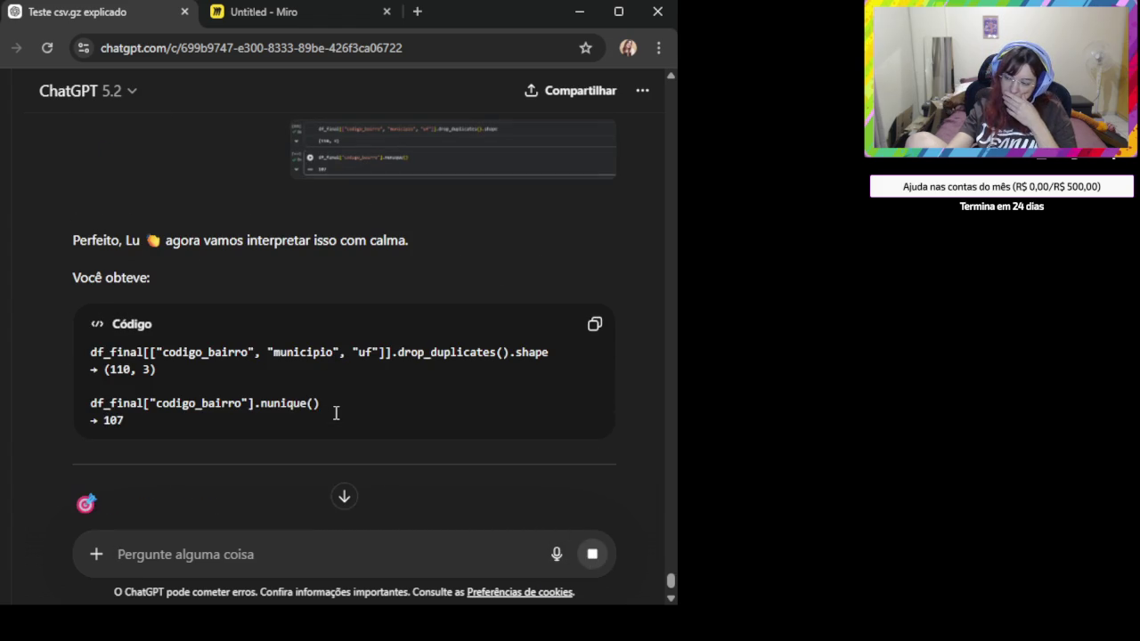
{"action": "scroll", "coordinate": [334, 412], "scroll_direction": "down", "scroll_amount": 2}
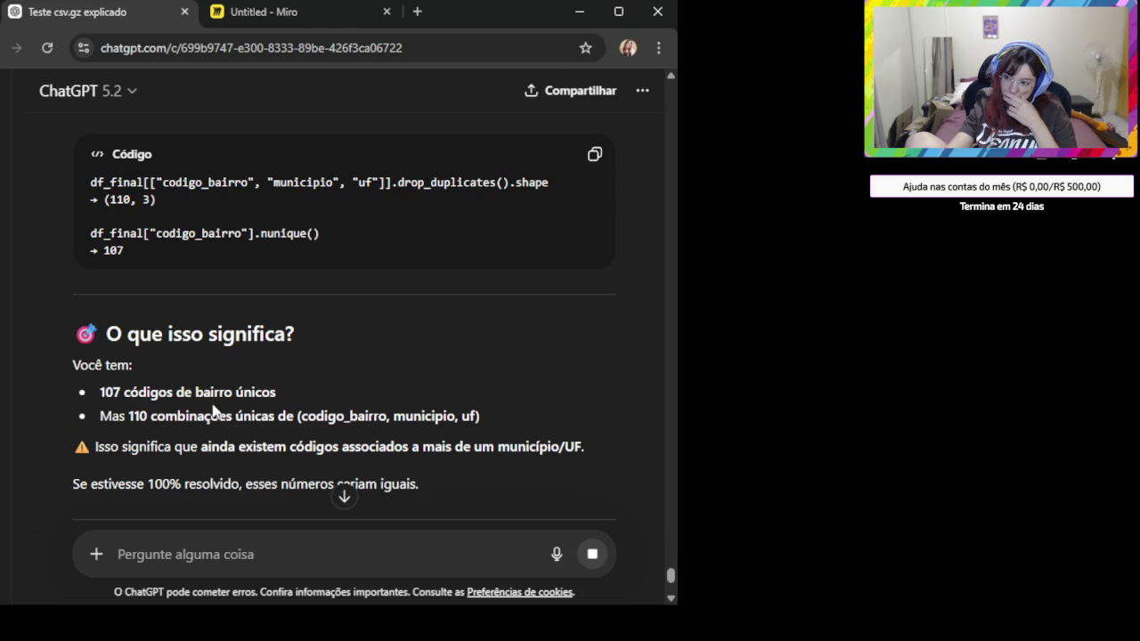
{"action": "left_click_drag", "start_coordinate": [176, 392], "coordinate": [100, 391]}
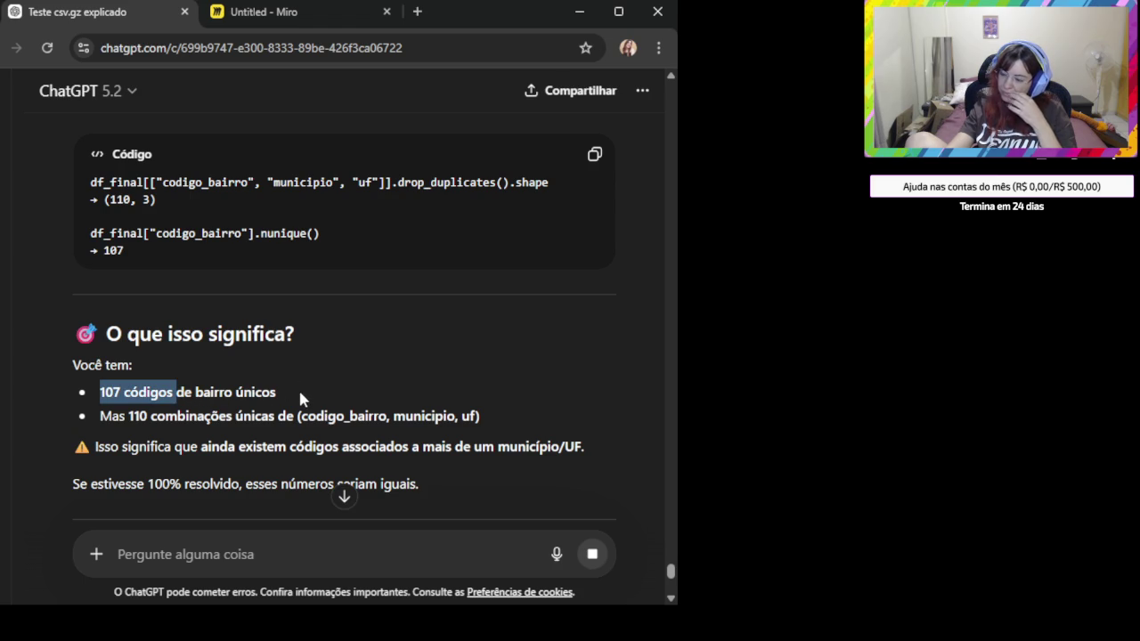
{"action": "left_click", "coordinate": [261, 395]}
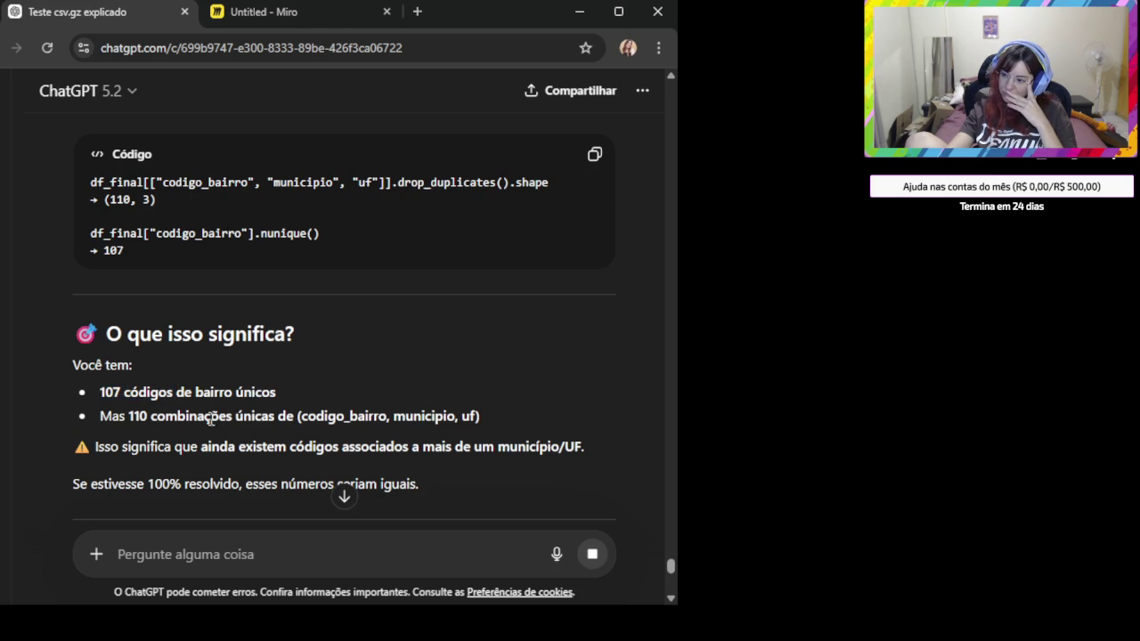
{"action": "mouse_move", "coordinate": [205, 419]}
{"action": "left_mouse_down"}
{"action": "mouse_move", "coordinate": [415, 411]}
{"action": "mouse_move", "coordinate": [311, 421]}
{"action": "left_mouse_up"}
{"action": "left_click", "coordinate": [442, 418]}
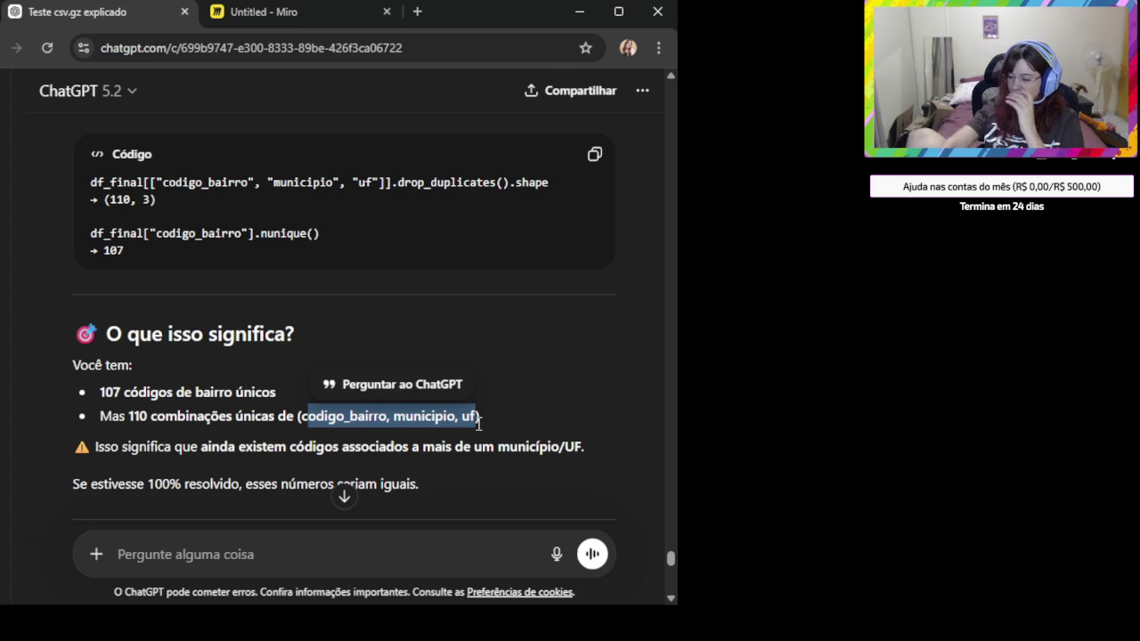
{"action": "triple_click", "coordinate": [213, 392]}
{"action": "scroll", "coordinate": [124, 250], "scroll_direction": "up", "scroll_amount": 2}
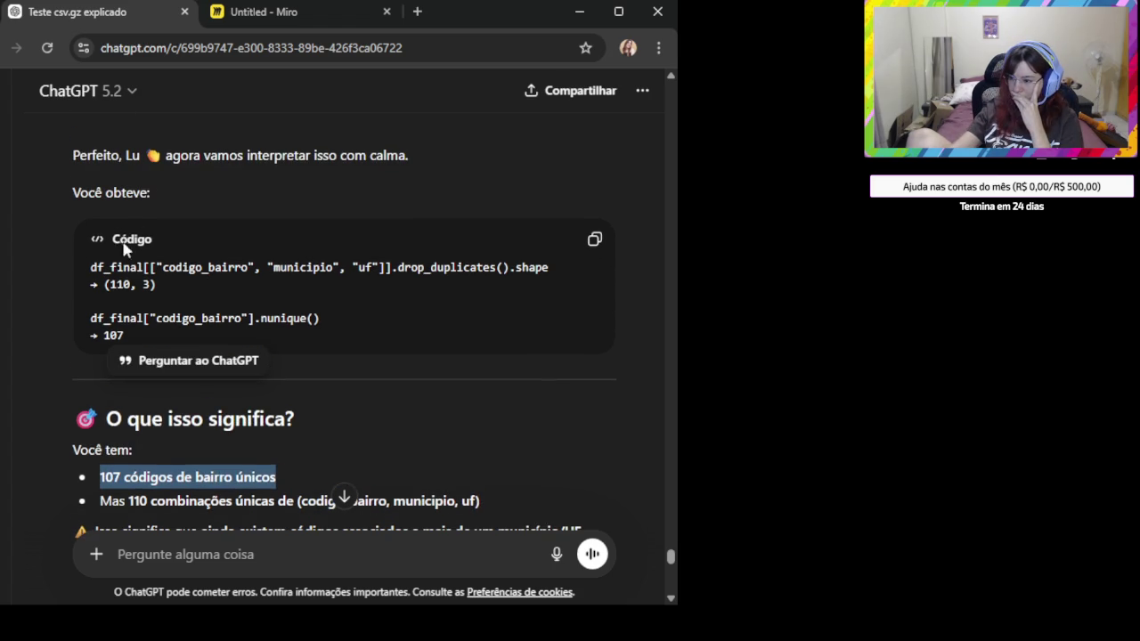
{"action": "double_click", "coordinate": [114, 267]}
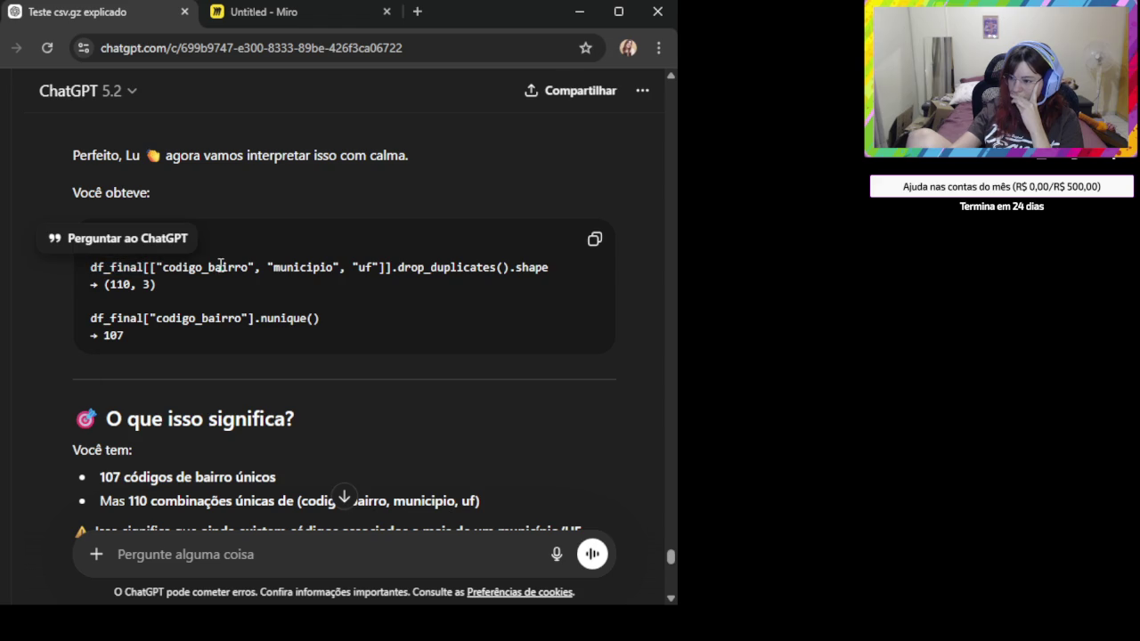
{"action": "double_click", "coordinate": [220, 267]}
{"action": "double_click", "coordinate": [297, 267]}
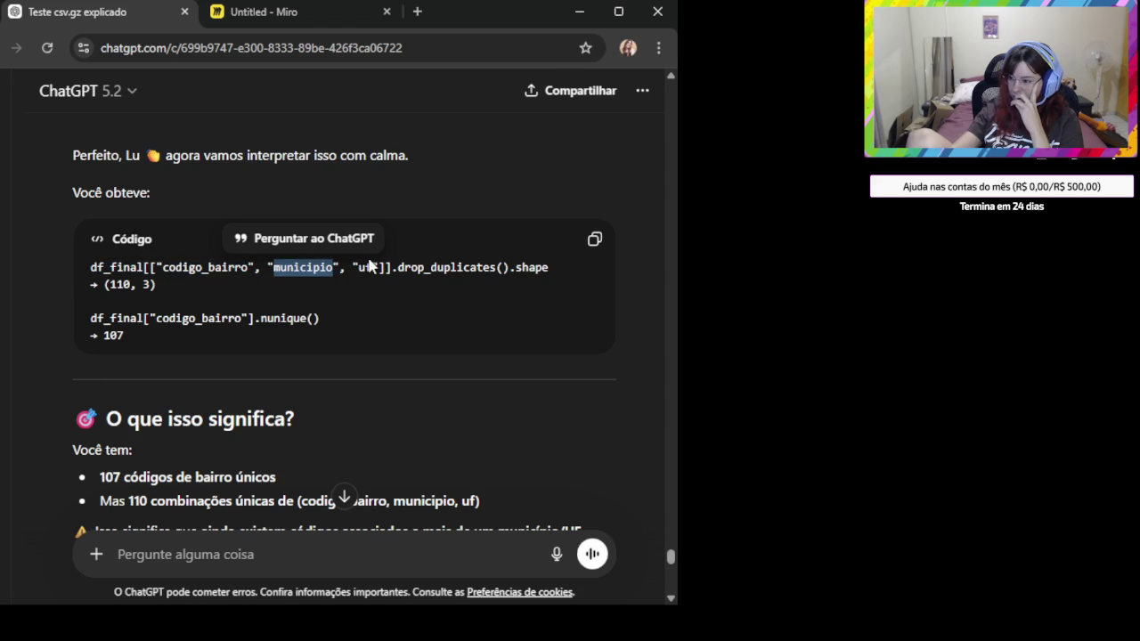
{"action": "double_click", "coordinate": [365, 267]}
{"action": "left_click", "coordinate": [443, 265]}
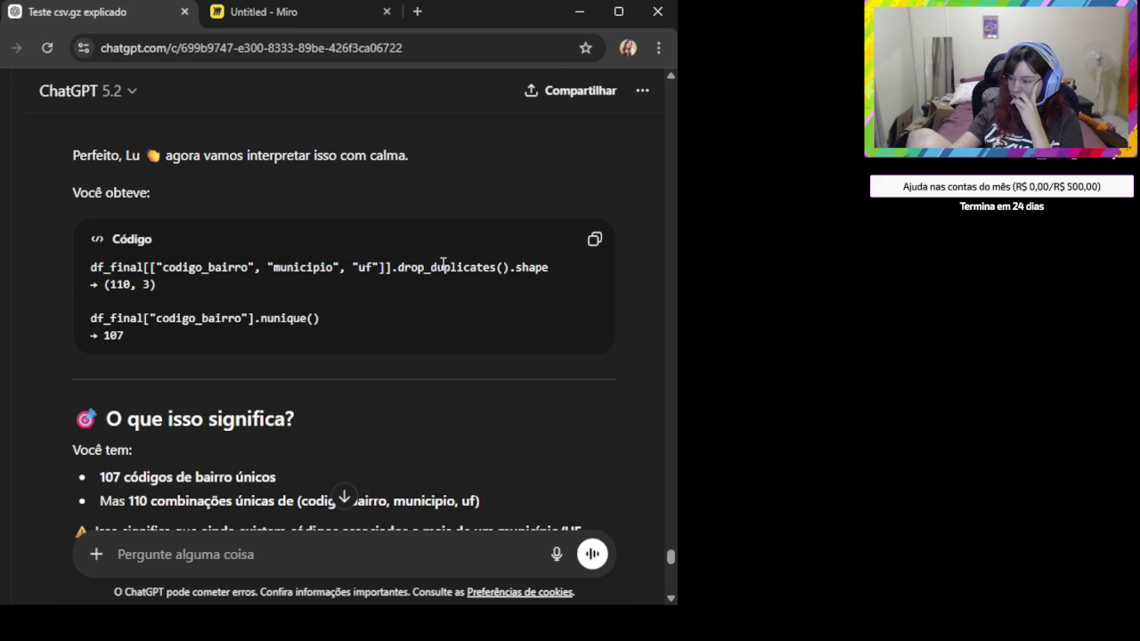
{"action": "double_click", "coordinate": [443, 267]}
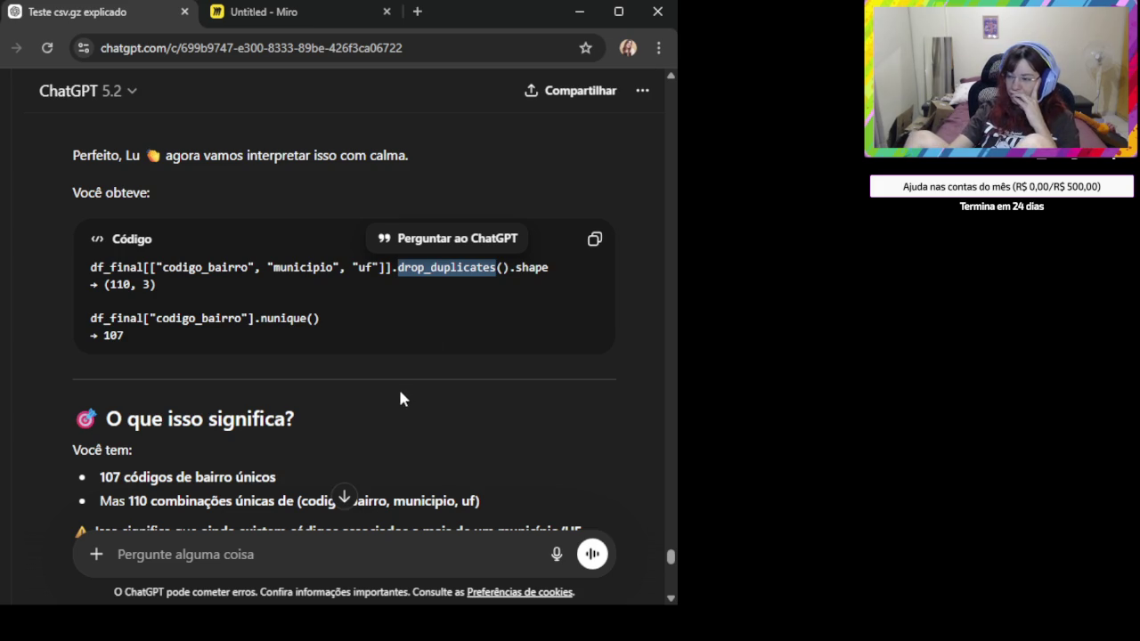
{"action": "scroll", "coordinate": [369, 410], "scroll_direction": "down", "scroll_amount": 1}
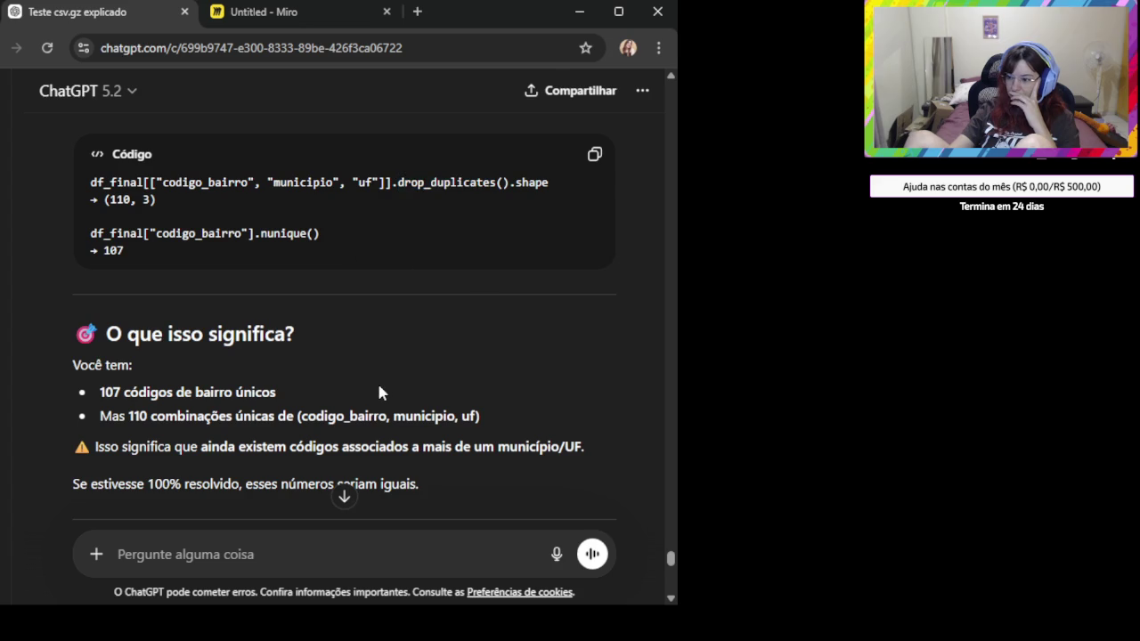
- Copy the groupby check listing codigo_bairro values with several municípios
{"action": "scroll", "coordinate": [377, 380], "scroll_direction": "down", "scroll_amount": 2}
{"action": "scroll", "coordinate": [372, 386], "scroll_direction": "down", "scroll_amount": 3}
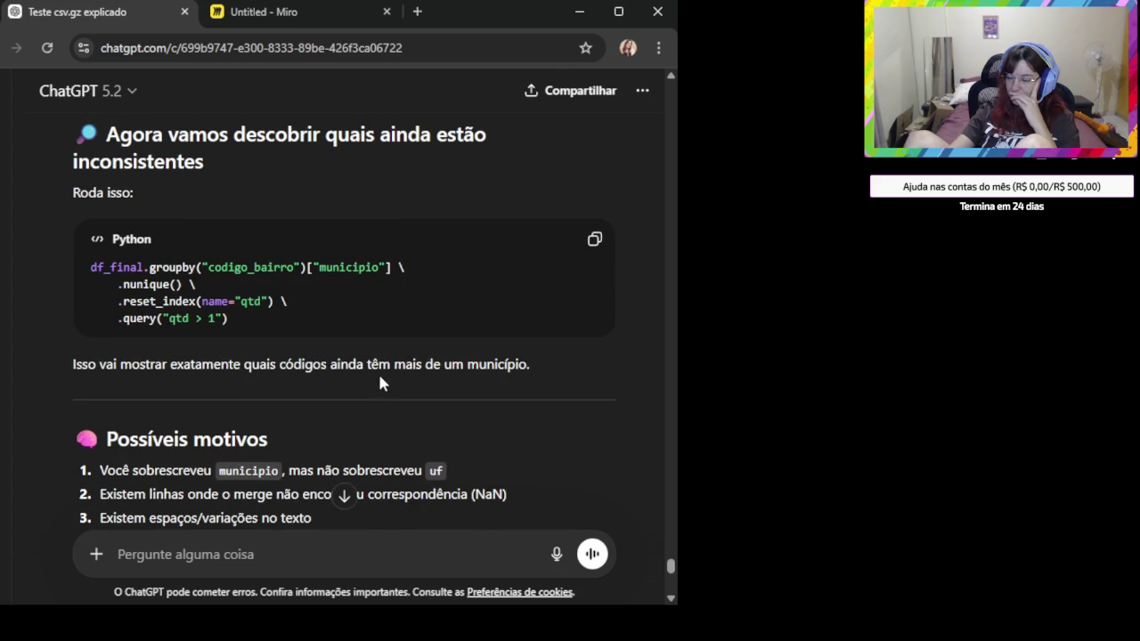
{"action": "left_click", "coordinate": [590, 244]}
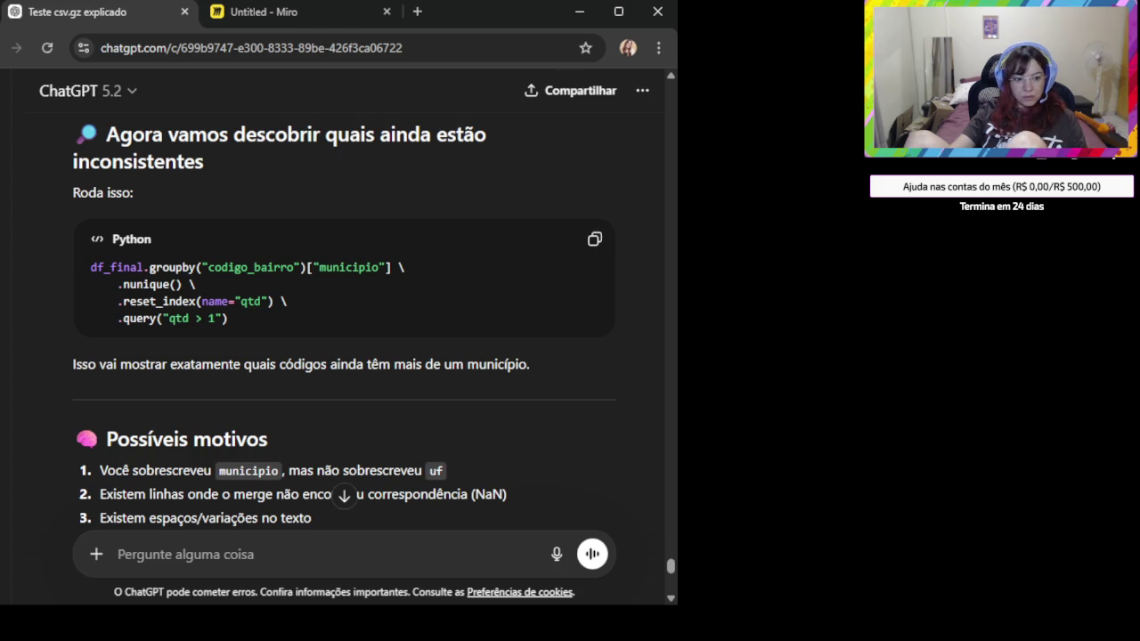
{"action": "key", "text": "alt+Tab"}
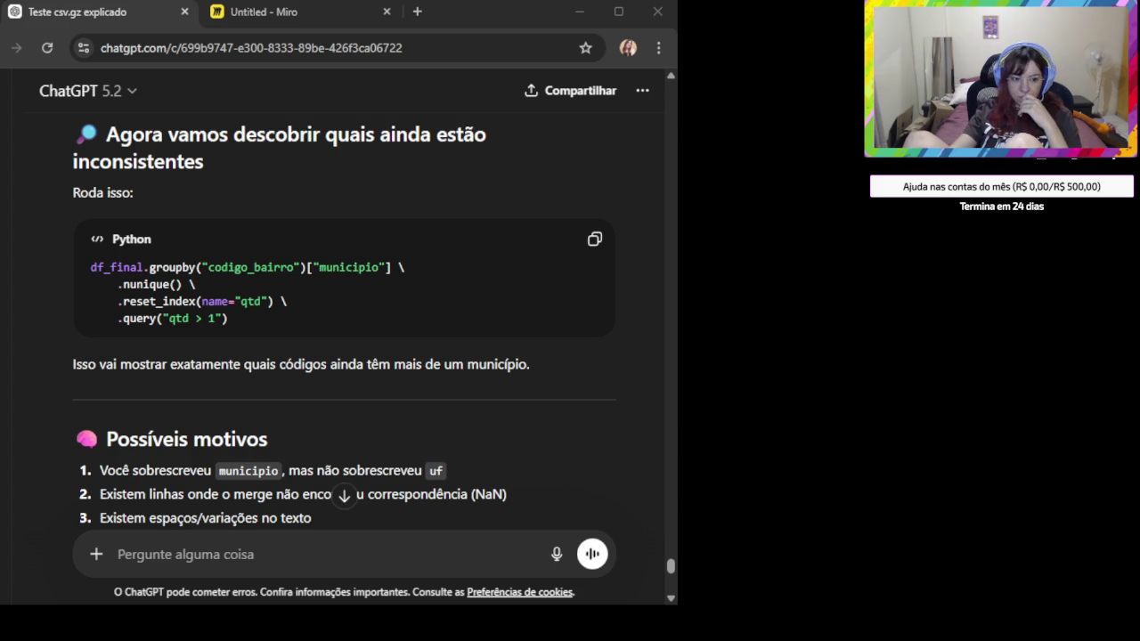
- Copy the UF consistency check listing codes with more than one UF
{"action": "left_click", "coordinate": [353, 357]}
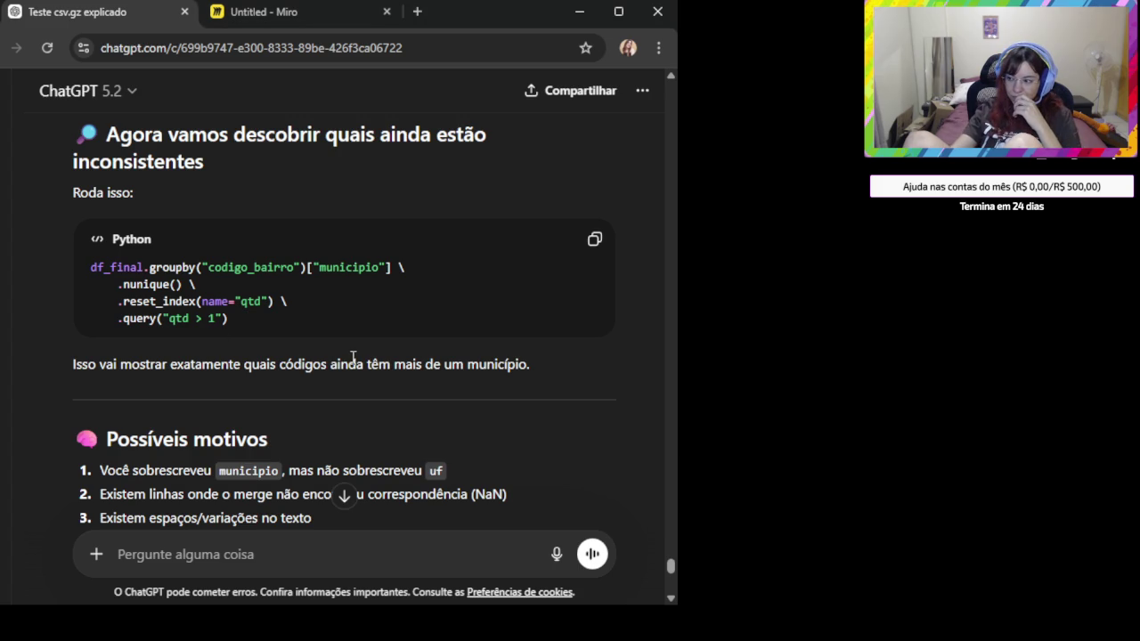
{"action": "triple_click", "coordinate": [353, 357]}
{"action": "scroll", "coordinate": [458, 388], "scroll_direction": "down", "scroll_amount": 1}
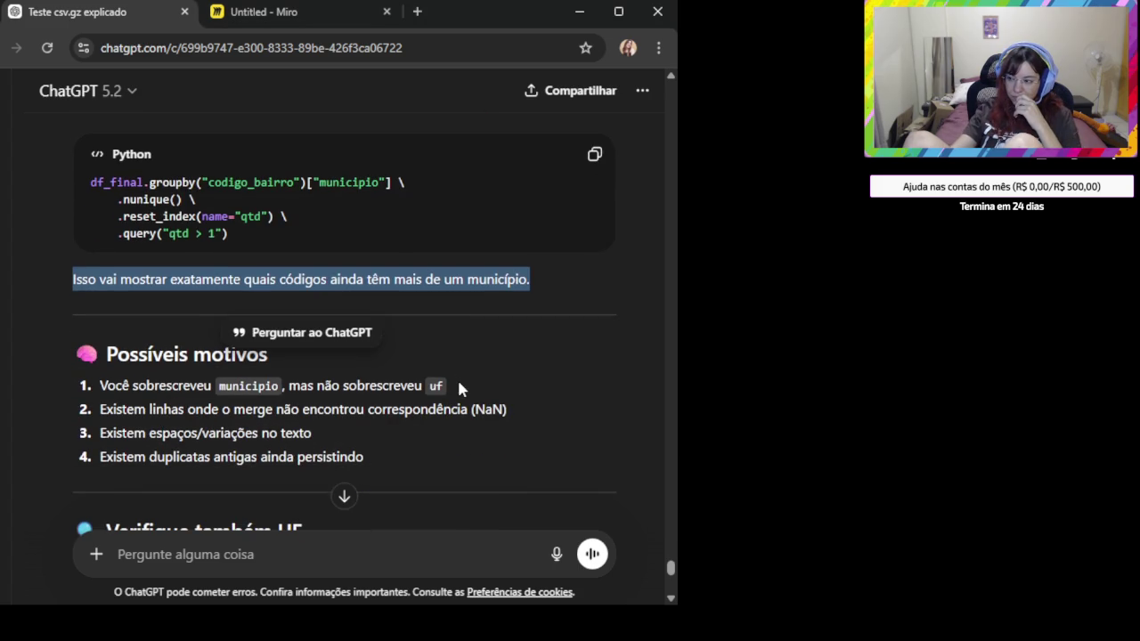
{"action": "left_click", "coordinate": [465, 320]}
{"action": "scroll", "coordinate": [450, 338], "scroll_direction": "down", "scroll_amount": 1}
{"action": "scroll", "coordinate": [428, 377], "scroll_direction": "down", "scroll_amount": 2}
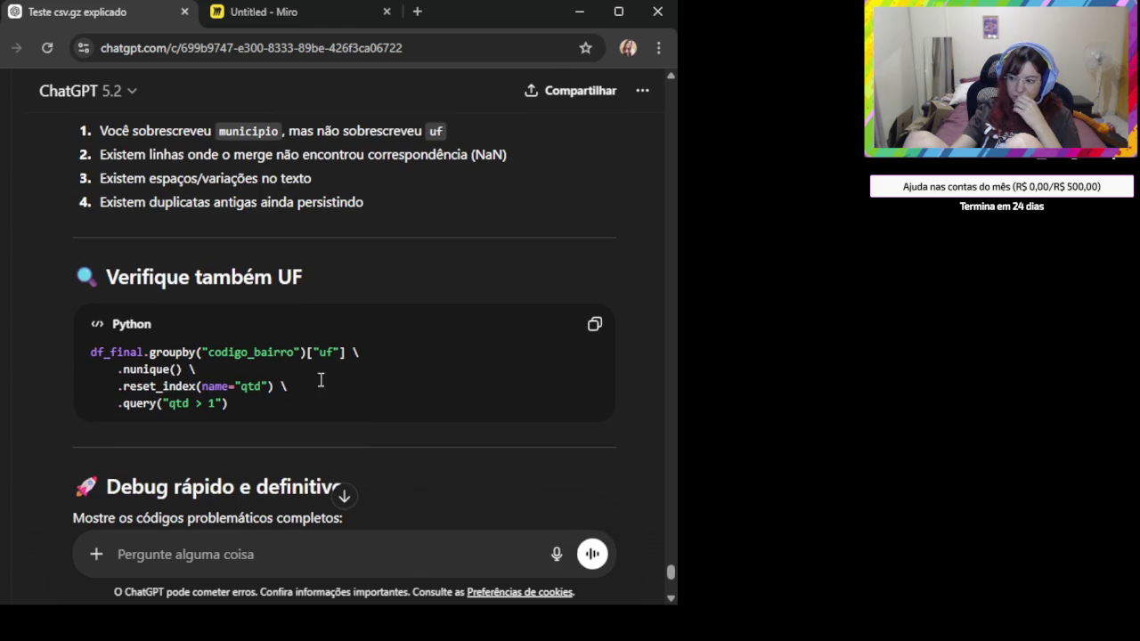
{"action": "left_click", "coordinate": [594, 324]}
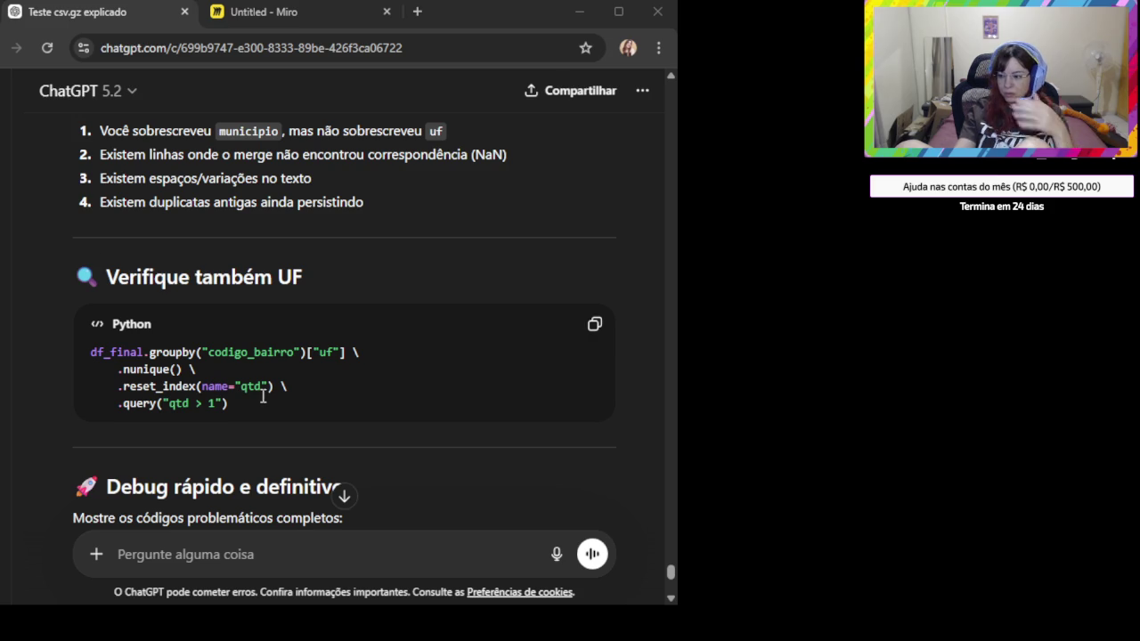
- Copy the code that lists the problematic codigo_bairro values
{"action": "scroll", "coordinate": [267, 401], "scroll_direction": "down", "scroll_amount": 2}
{"action": "scroll", "coordinate": [233, 397], "scroll_direction": "down", "scroll_amount": 1}
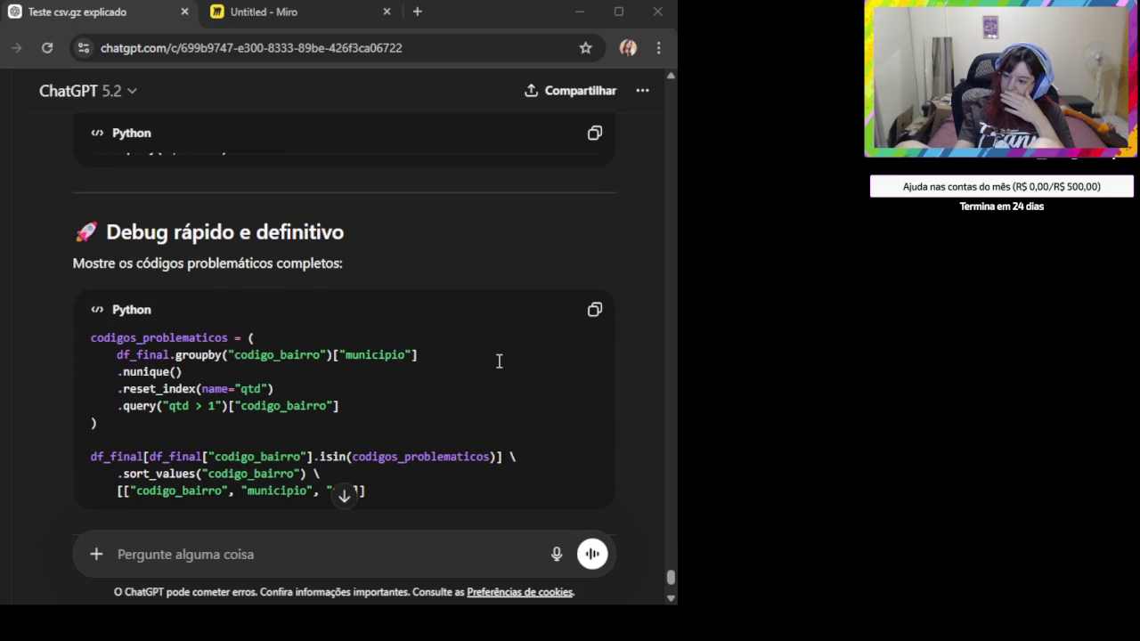
{"action": "left_click", "coordinate": [594, 309]}
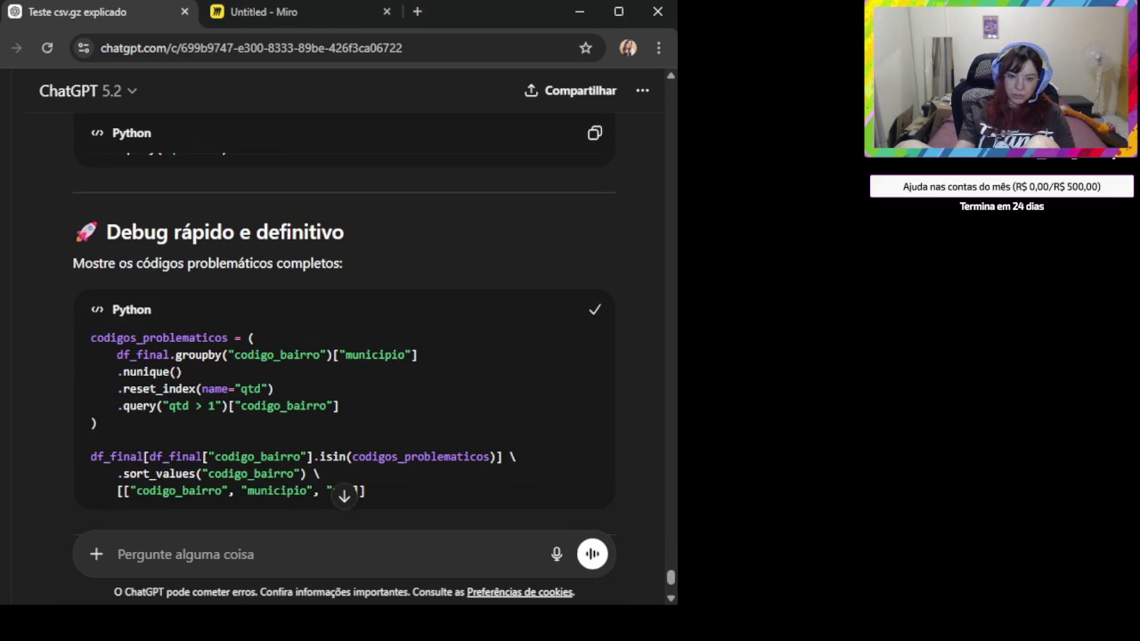
{"action": "key", "text": "alt+Tab"}
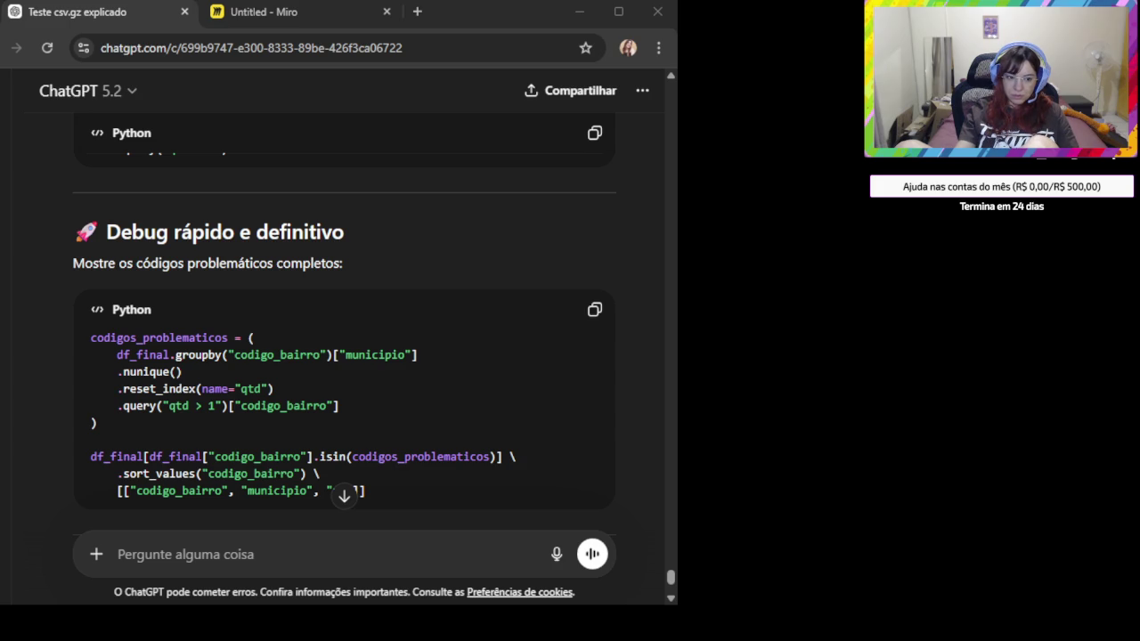
- Reply 'Todos deram vazio' to report that every check came back empty
{"action": "scroll", "coordinate": [402, 452], "scroll_direction": "down", "scroll_amount": 2}
{"action": "scroll", "coordinate": [401, 448], "scroll_direction": "down", "scroll_amount": 2}
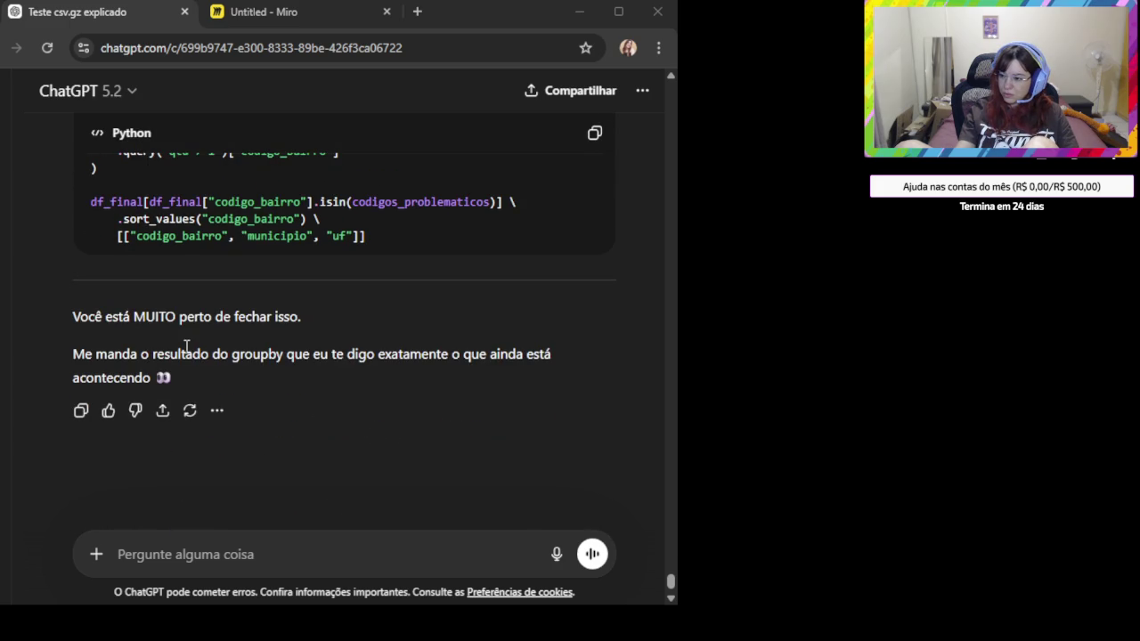
{"action": "mouse_move", "coordinate": [185, 347]}
{"action": "left_mouse_down"}
{"action": "mouse_move", "coordinate": [549, 351]}
{"action": "mouse_move", "coordinate": [544, 376]}
{"action": "left_mouse_up"}
{"action": "left_click", "coordinate": [183, 558]}
{"action": "type", "text": "Todos deram vazio"}
{"action": "key", "text": "Return"}
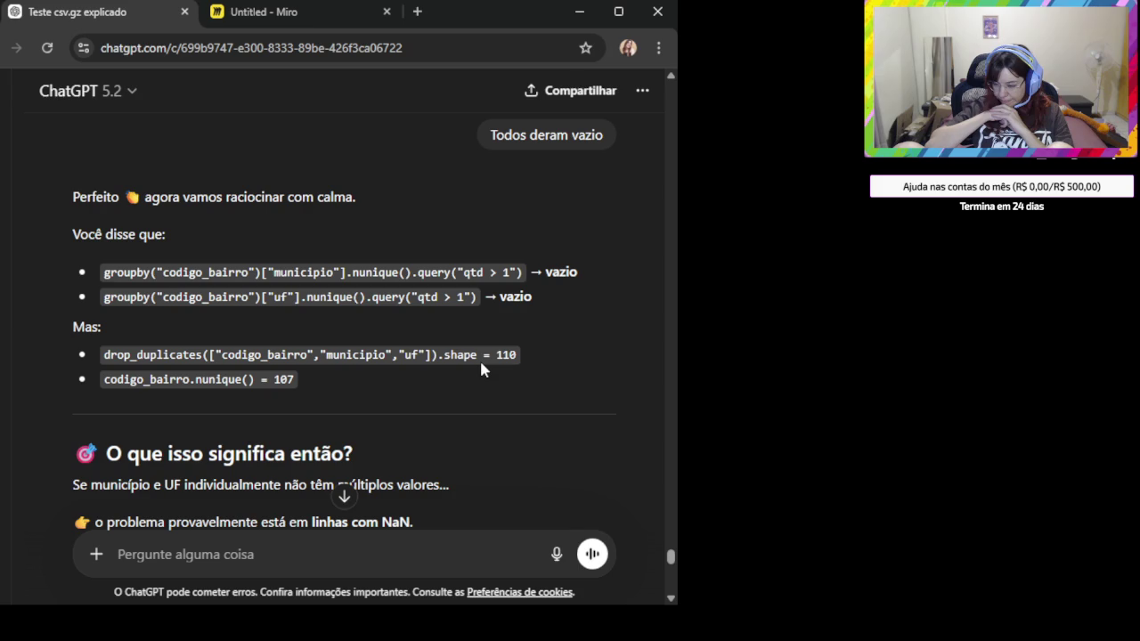
{"action": "scroll", "coordinate": [543, 392], "scroll_direction": "down", "scroll_amount": 2}
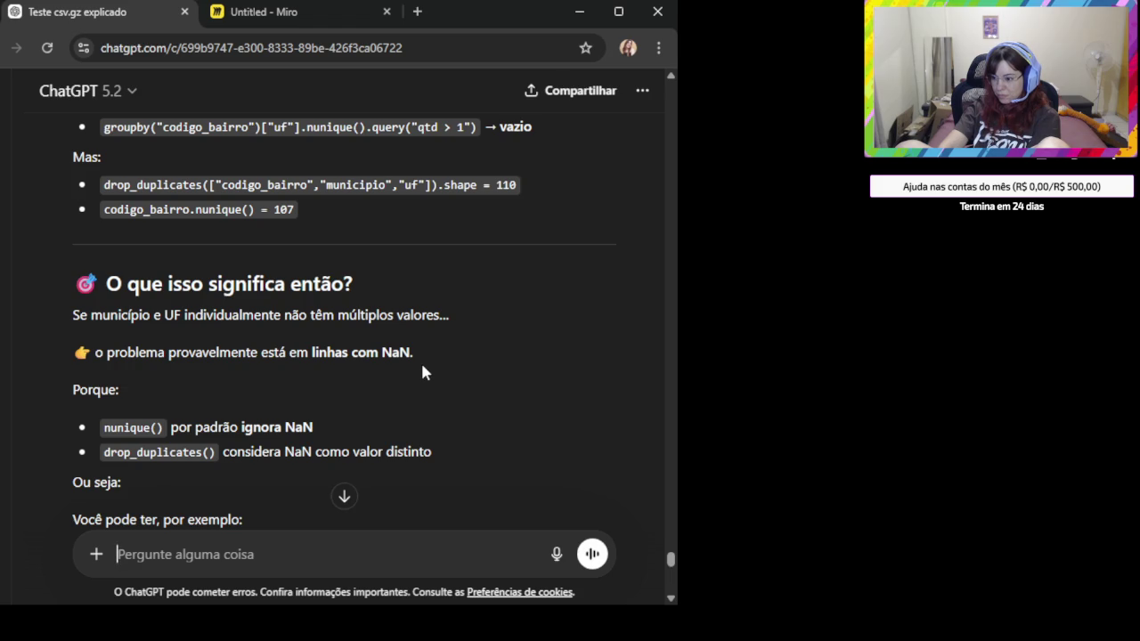
{"action": "scroll", "coordinate": [420, 365], "scroll_direction": "down", "scroll_amount": 1}
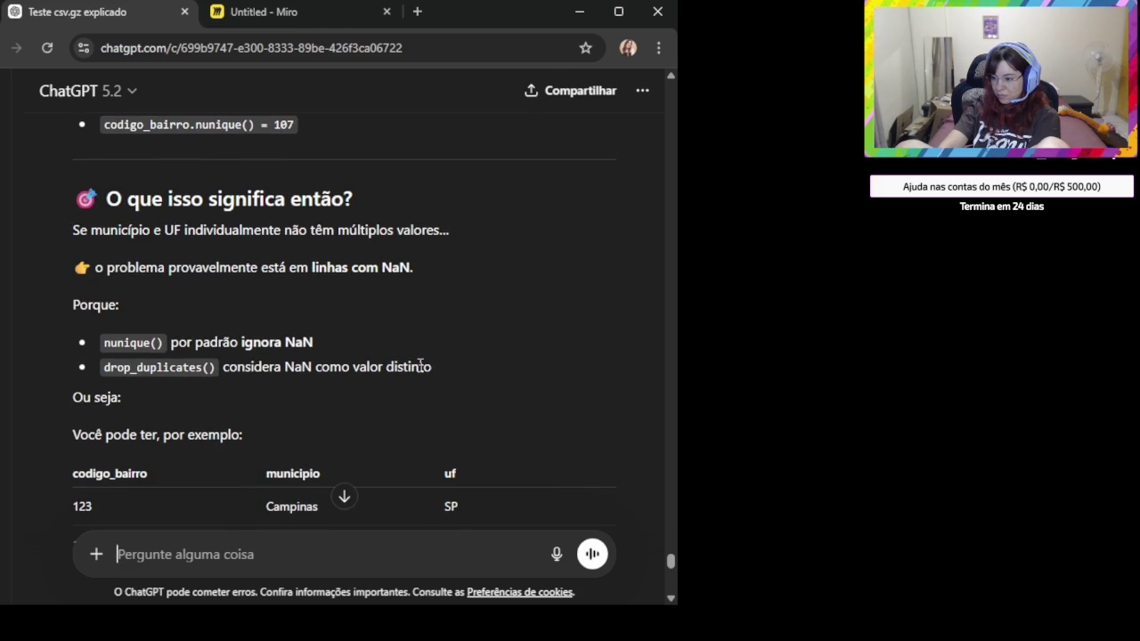
{"action": "scroll", "coordinate": [420, 366], "scroll_direction": "down", "scroll_amount": 1}
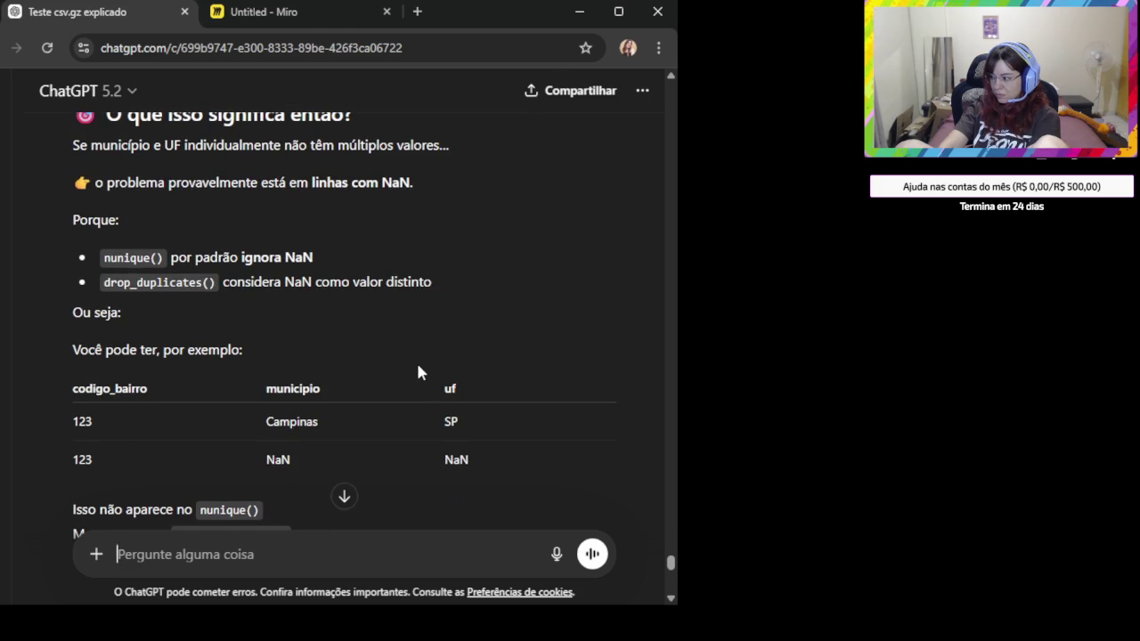
{"action": "scroll", "coordinate": [364, 374], "scroll_direction": "down", "scroll_amount": 1}
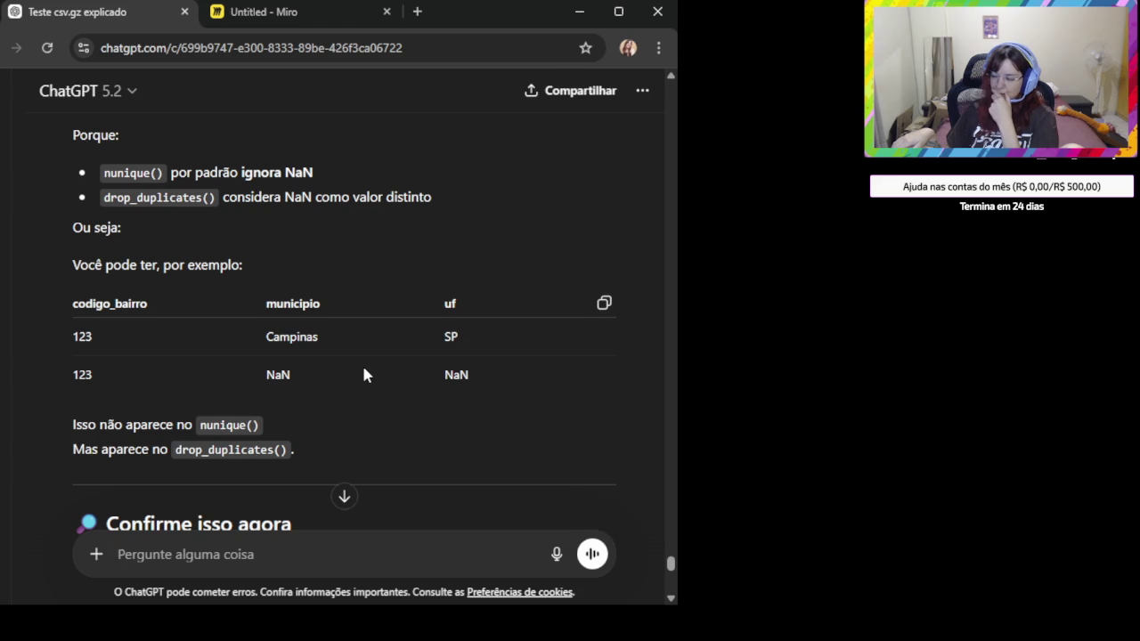
- Copy the df_final['municipio'].isna() query listing rows with missing municipio
{"action": "scroll", "coordinate": [363, 375], "scroll_direction": "down", "scroll_amount": 2}
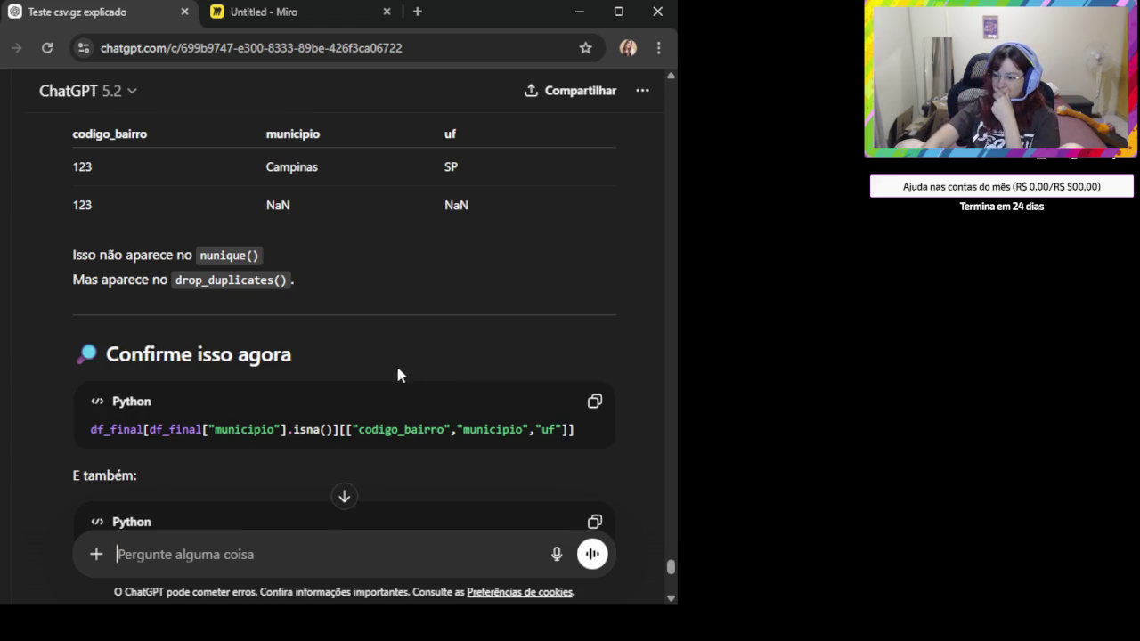
{"action": "left_click", "coordinate": [594, 405]}
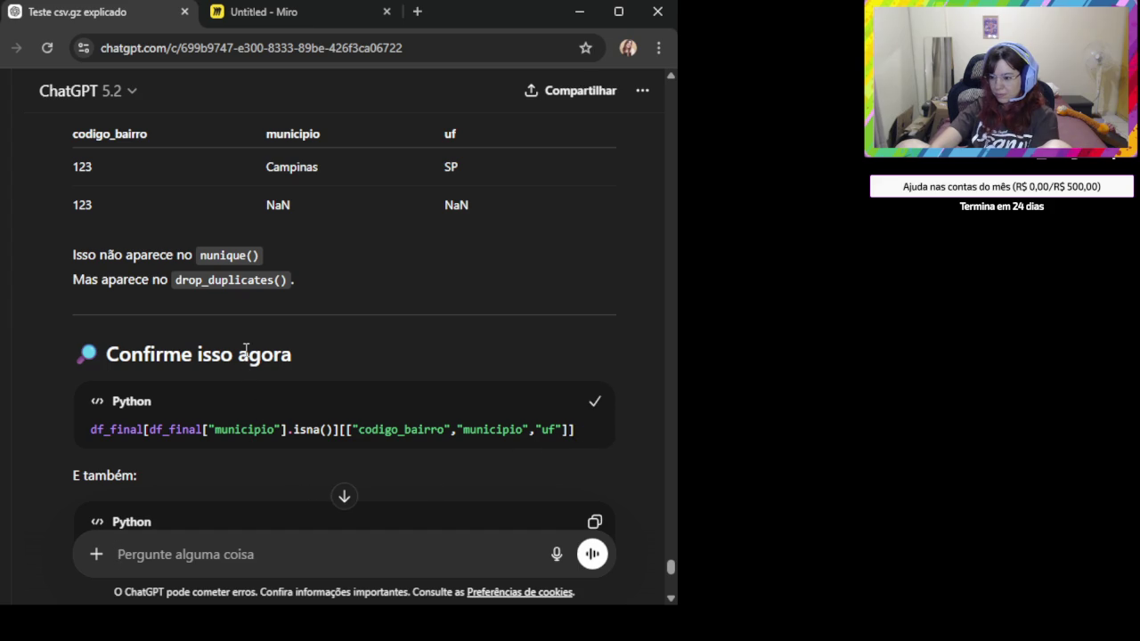
{"action": "scroll", "coordinate": [244, 354], "scroll_direction": "up", "scroll_amount": 1}
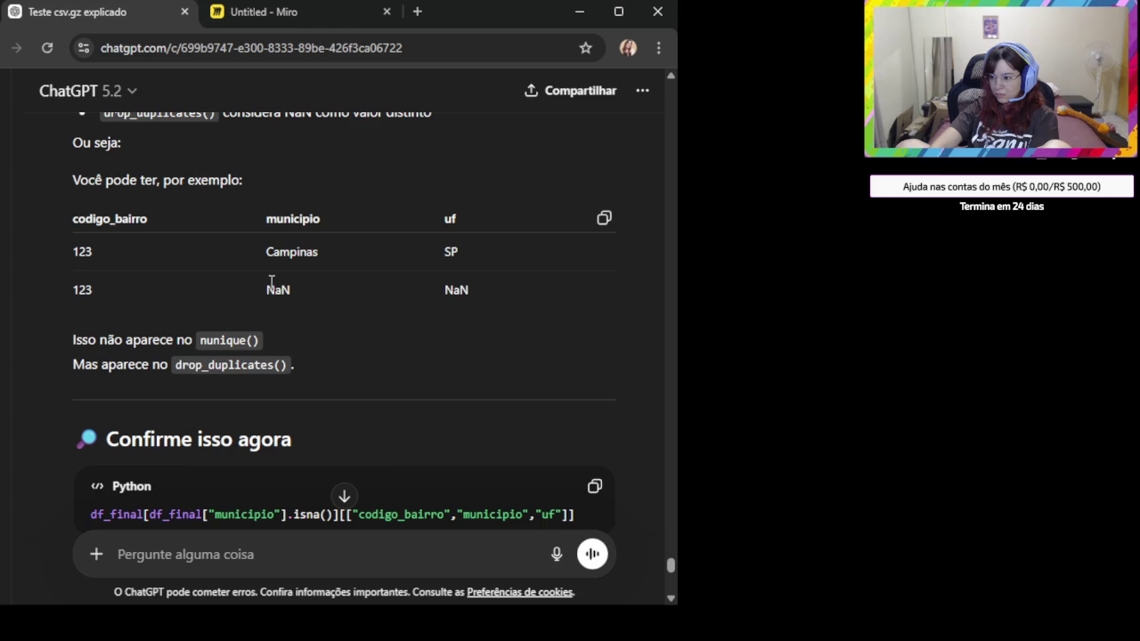
- Inspect the NaN municipio and uf values in the reply, then go to the conversation's end
{"action": "double_click", "coordinate": [104, 219]}
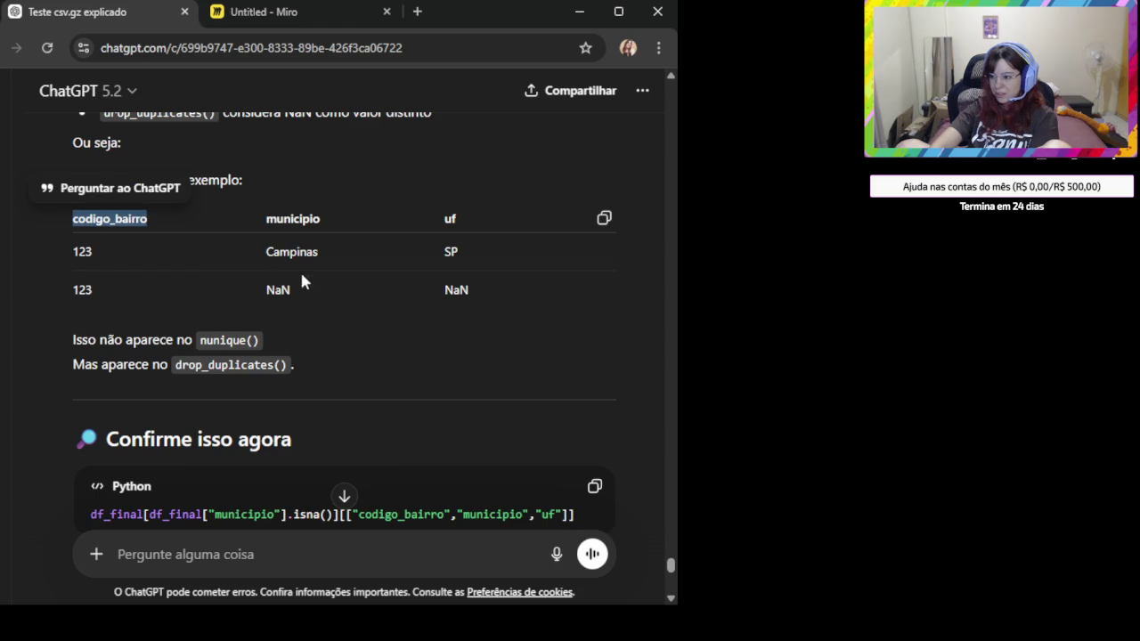
{"action": "double_click", "coordinate": [279, 289]}
{"action": "left_click", "coordinate": [466, 289]}
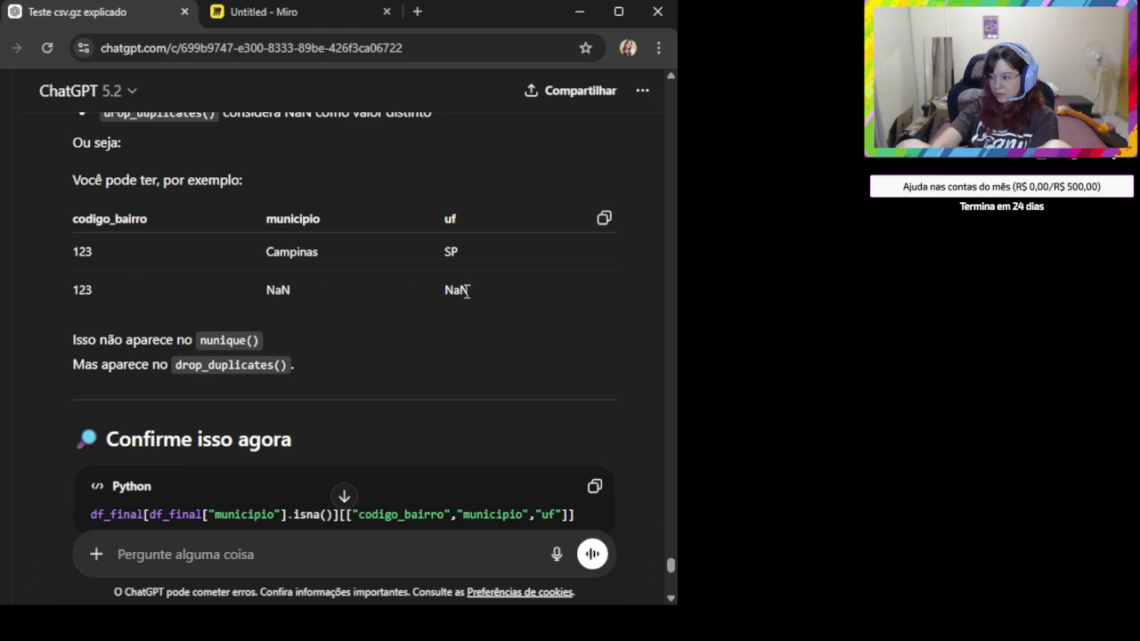
{"action": "double_click", "coordinate": [455, 290]}
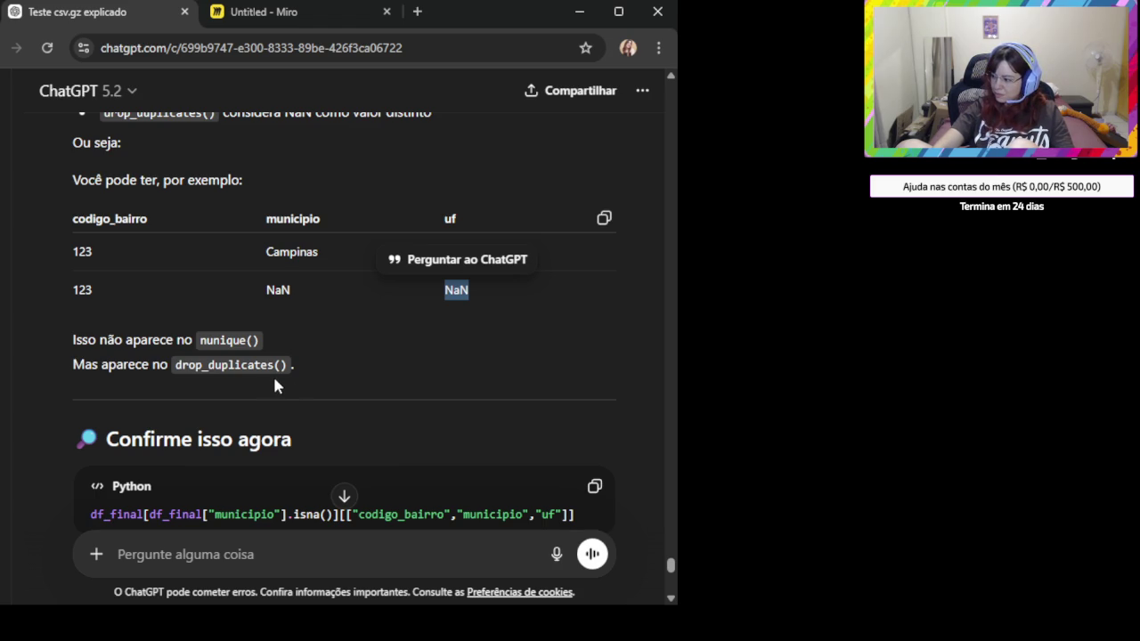
{"action": "scroll", "coordinate": [272, 382], "scroll_direction": "down", "scroll_amount": 2}
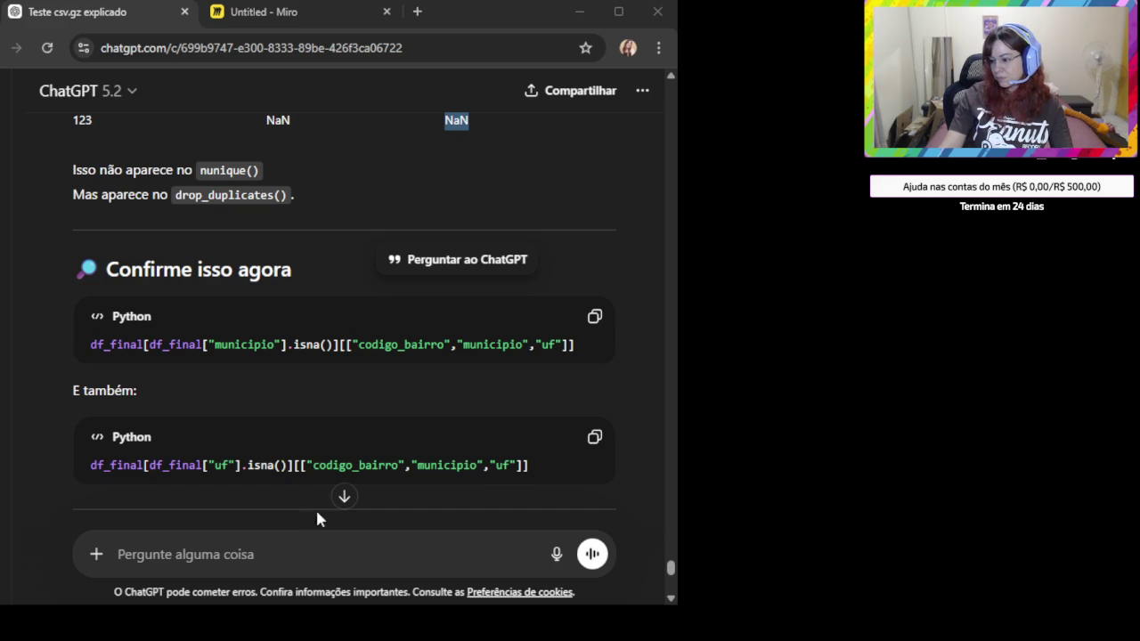
{"action": "left_click", "coordinate": [346, 499]}
- Paste the Colab screenshot showing the 5096 missing-municipio rows into the chat and send it
{"action": "left_click", "coordinate": [338, 550]}
{"action": "key", "text": "ctrl+v"}
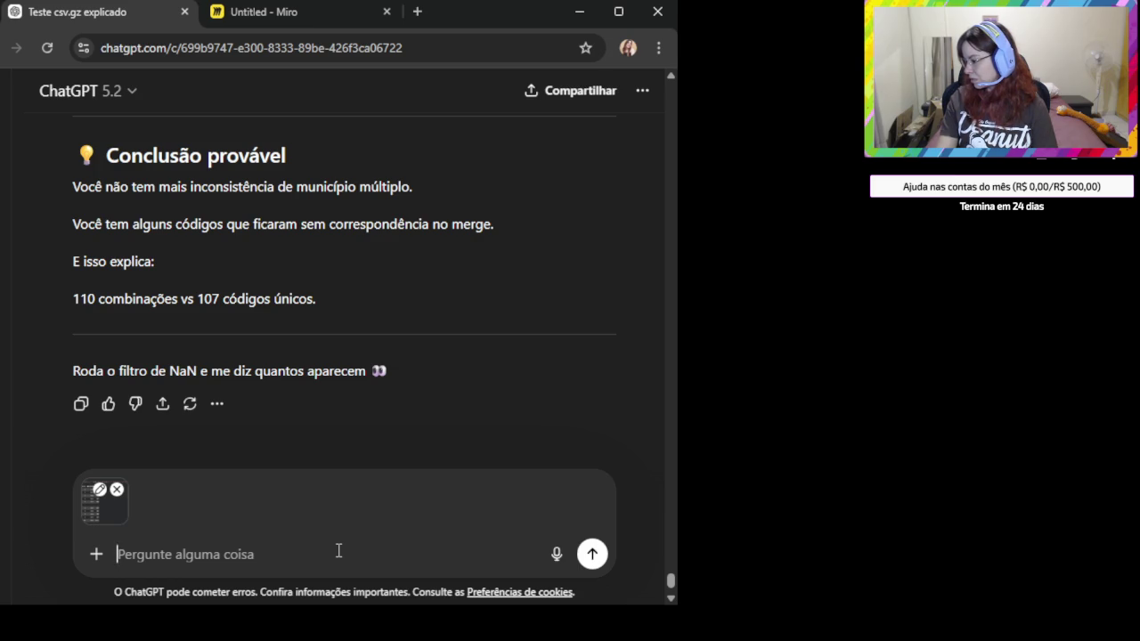
{"action": "key", "text": "Return"}
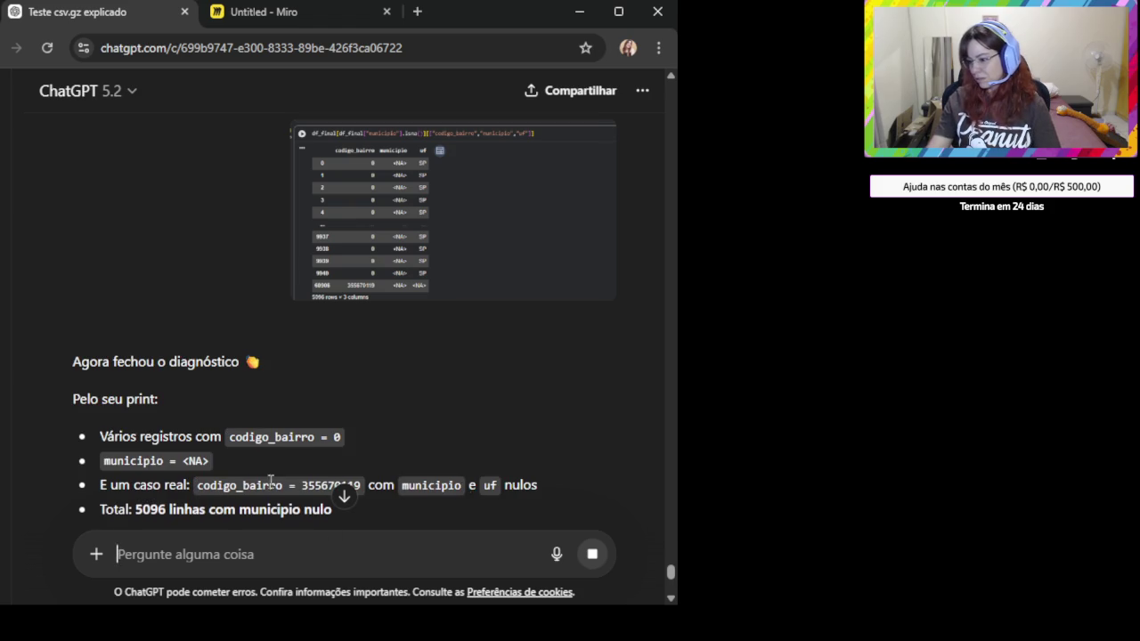
{"action": "scroll", "coordinate": [220, 481], "scroll_direction": "down", "scroll_amount": 2}
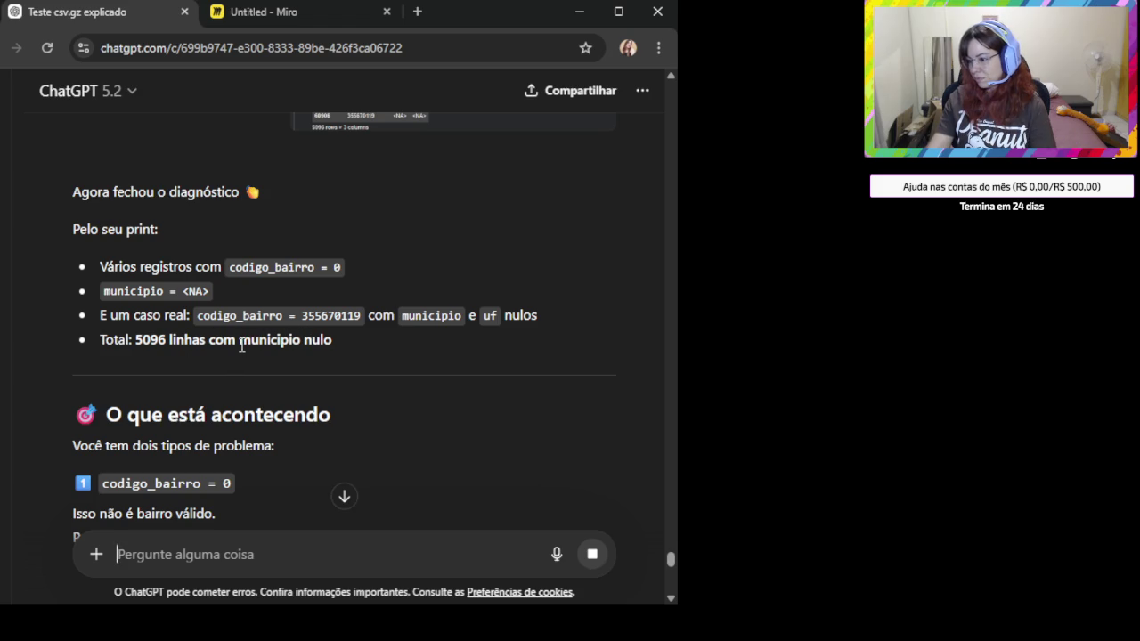
{"action": "scroll", "coordinate": [242, 350], "scroll_direction": "down", "scroll_amount": 1}
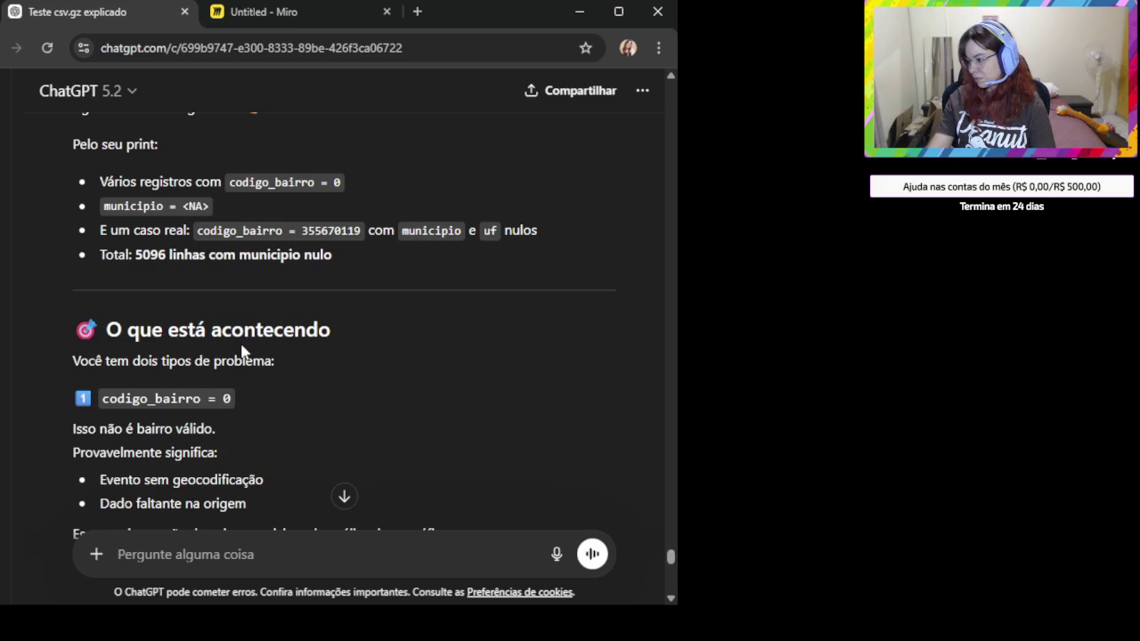
{"action": "scroll", "coordinate": [241, 346], "scroll_direction": "down", "scroll_amount": 1}
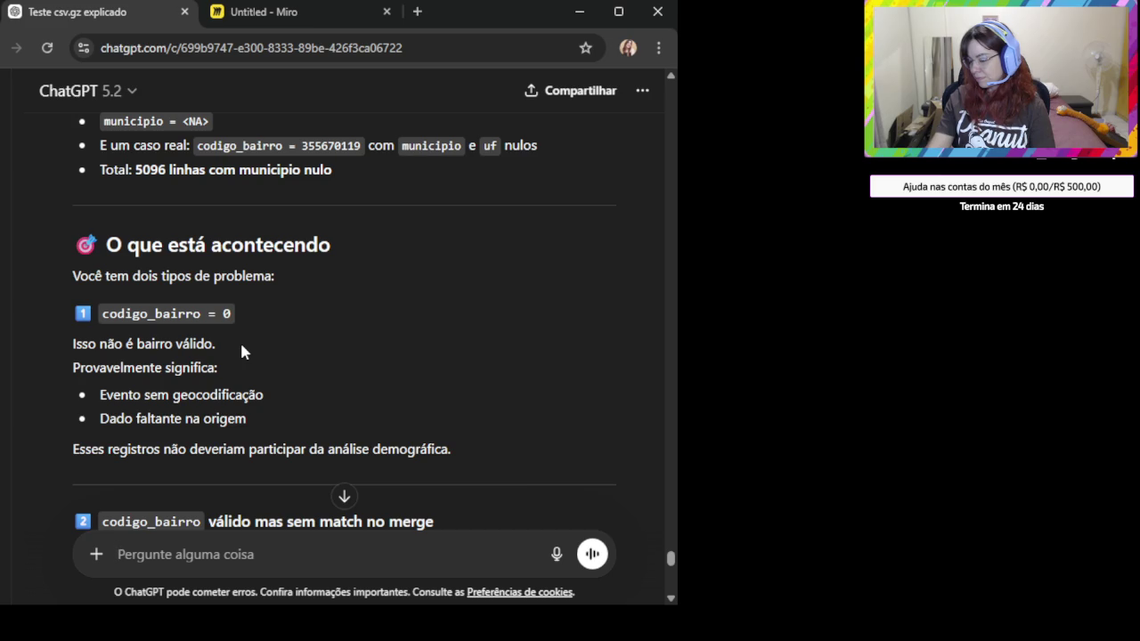
{"action": "double_click", "coordinate": [173, 311]}
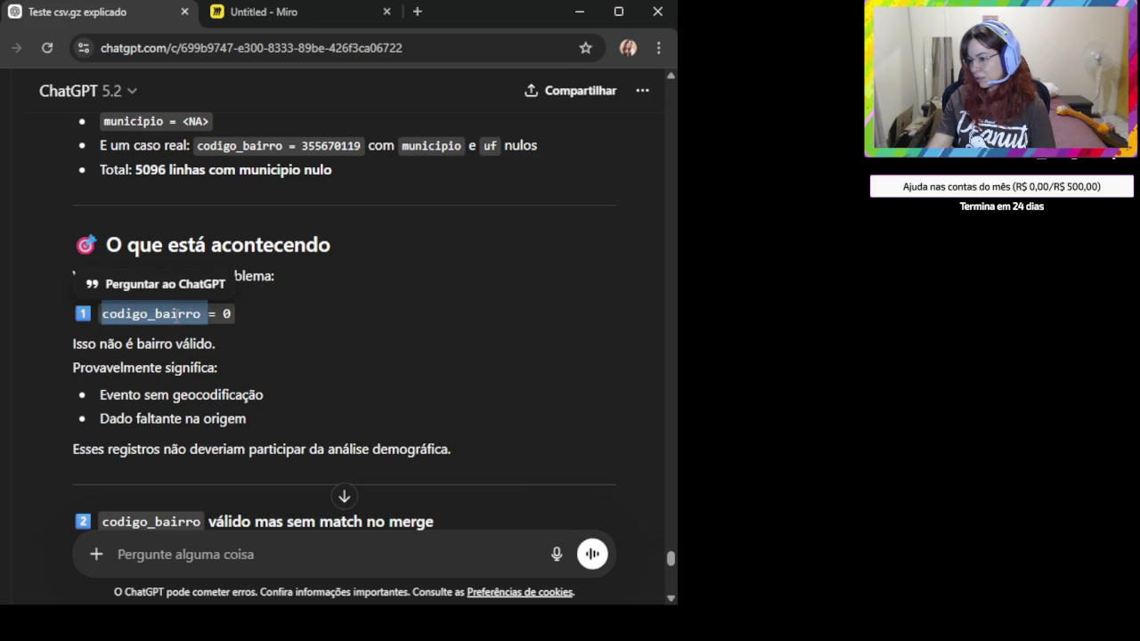
{"action": "scroll", "coordinate": [224, 352], "scroll_direction": "down", "scroll_amount": 1}
{"action": "left_click", "coordinate": [303, 309]}
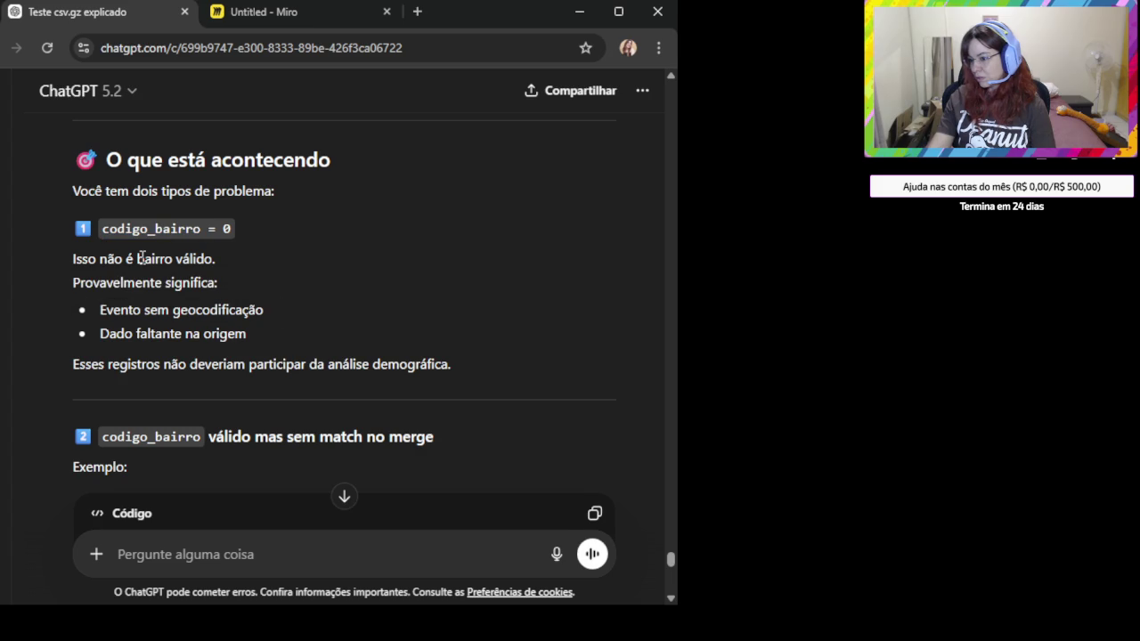
{"action": "left_click_drag", "start_coordinate": [140, 257], "coordinate": [220, 263]}
{"action": "left_click_drag", "start_coordinate": [119, 282], "coordinate": [265, 315]}
{"action": "left_click_drag", "start_coordinate": [100, 333], "coordinate": [267, 339]}
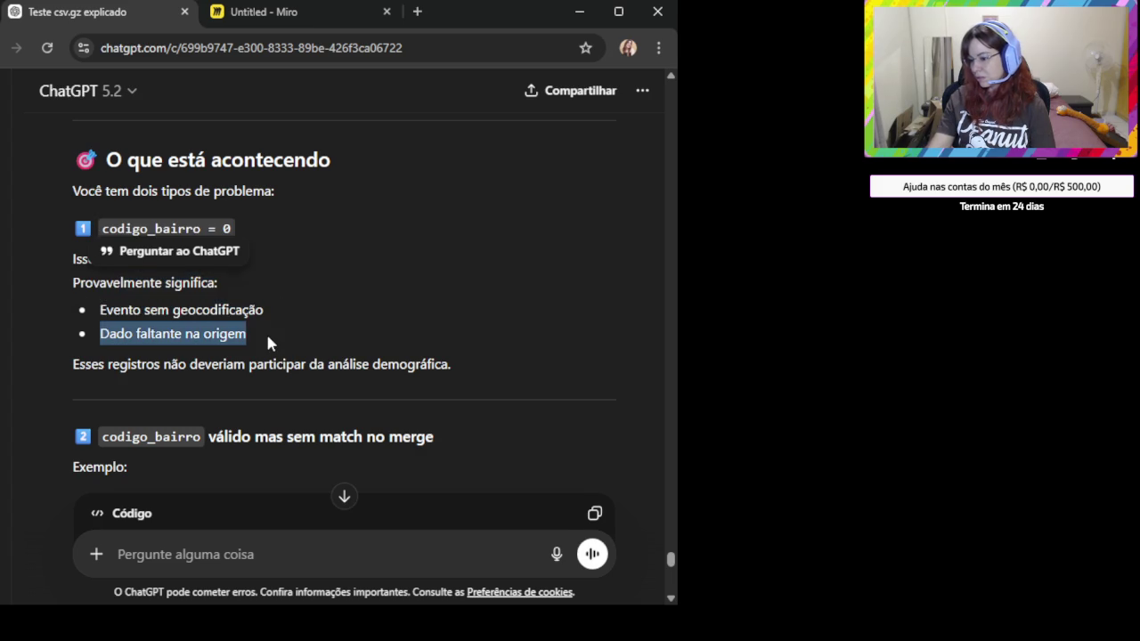
{"action": "scroll", "coordinate": [259, 333], "scroll_direction": "down", "scroll_amount": 2}
{"action": "left_click_drag", "start_coordinate": [242, 268], "coordinate": [409, 273]}
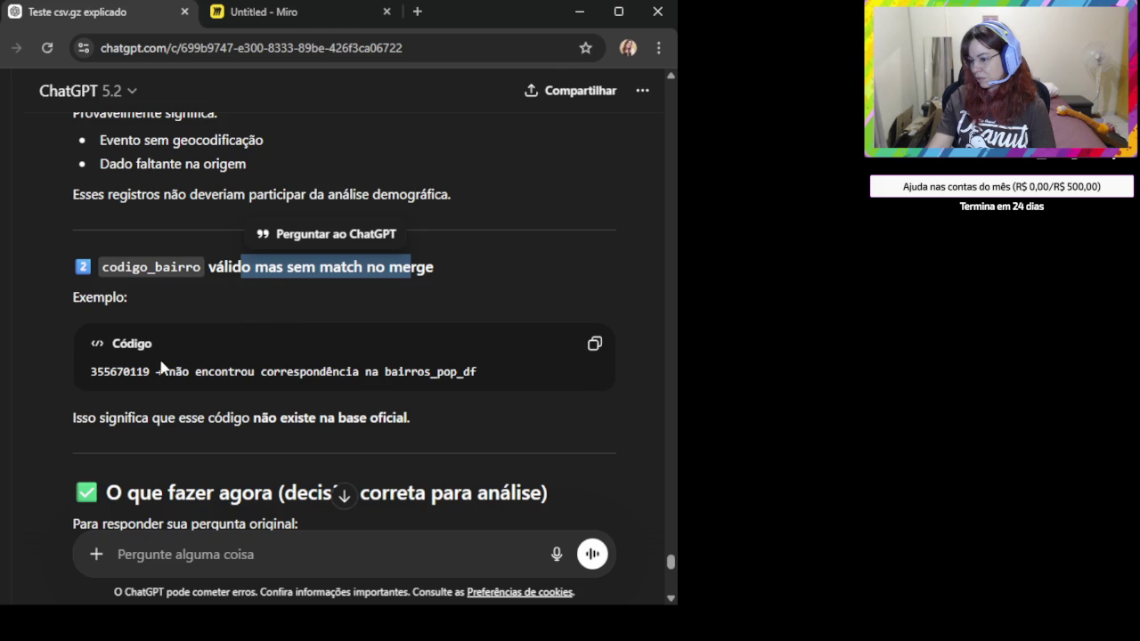
{"action": "left_click_drag", "start_coordinate": [164, 372], "coordinate": [477, 374]}
{"action": "scroll", "coordinate": [415, 383], "scroll_direction": "down", "scroll_amount": 2}
{"action": "left_click", "coordinate": [420, 431]}
{"action": "mouse_move", "coordinate": [127, 353]}
{"action": "left_mouse_down"}
{"action": "mouse_move", "coordinate": [333, 385]}
{"action": "mouse_move", "coordinate": [472, 385]}
{"action": "left_mouse_up"}
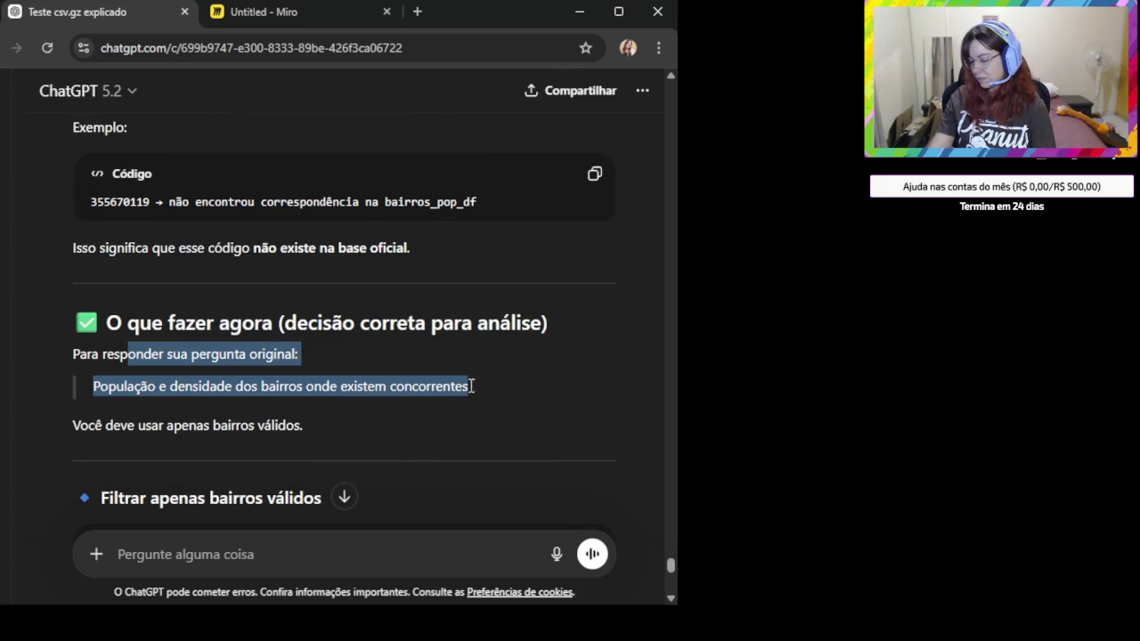
{"action": "scroll", "coordinate": [508, 380], "scroll_direction": "down", "scroll_amount": 1}
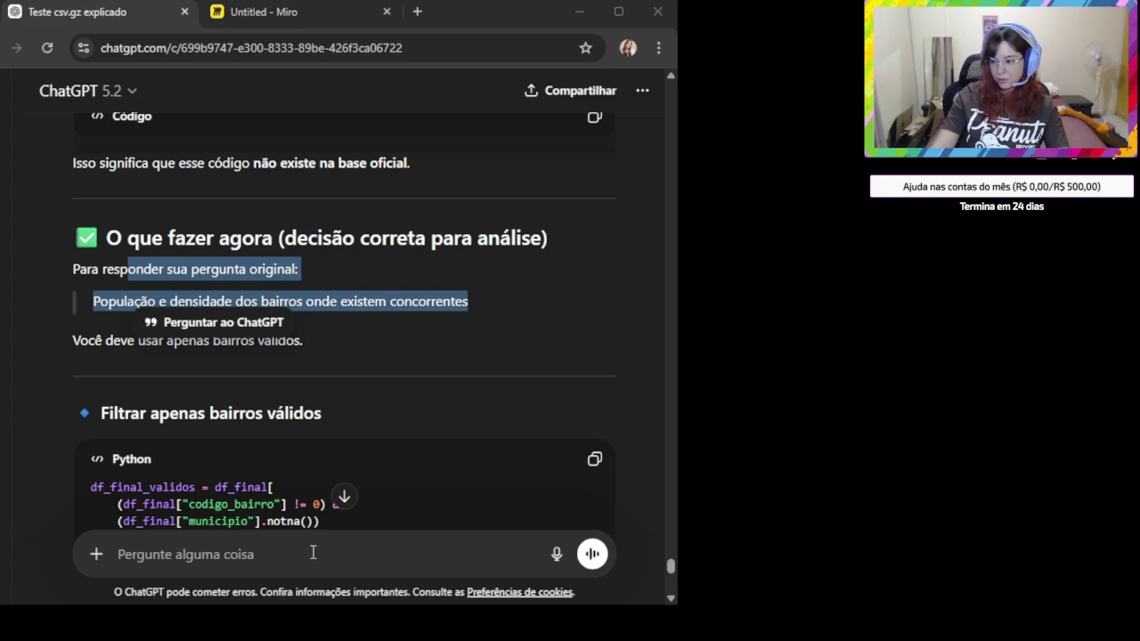
- Begin a reply explaining that rows with 0 are expected competitors
{"action": "left_click", "coordinate": [310, 549]}
{"action": "type", "text": "O problema"}
{"action": "key", "text": "BackSpace"}
{"action": "key", "text": "BackSpace"}
{"action": "key", "text": "BackSpace"}
{"action": "key", "text": "BackSpace"}
{"action": "key", "text": "BackSpace"}
{"action": "key", "text": "BackSpace"}
{"action": "type", "text": "S que estão com 0 "}
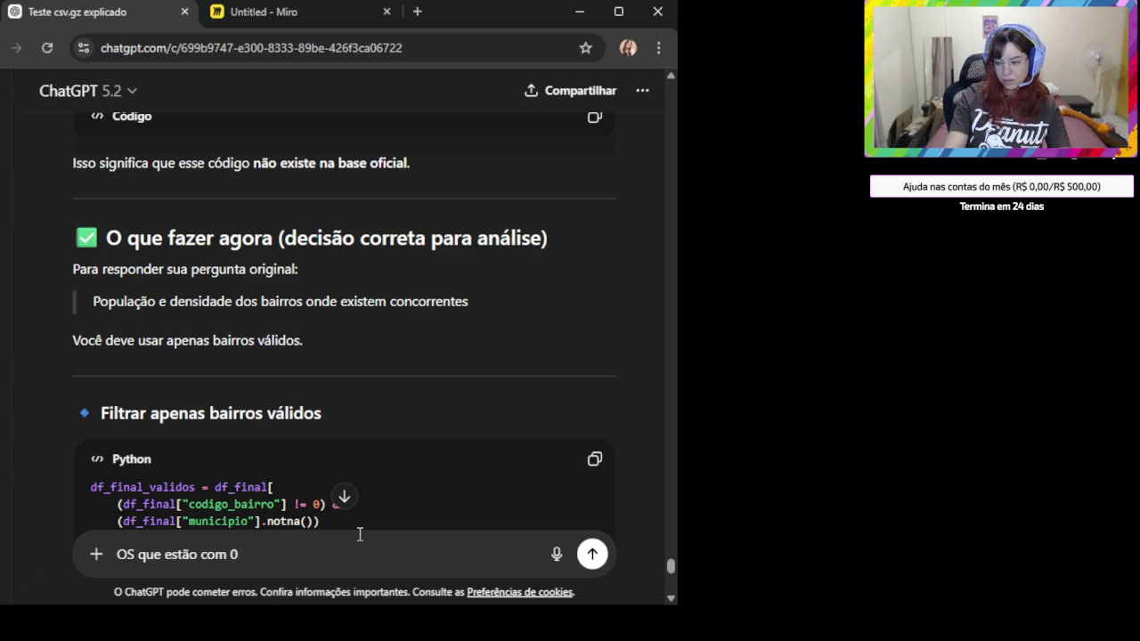
{"action": "type", "text": "são esperados porque tem eventos"}
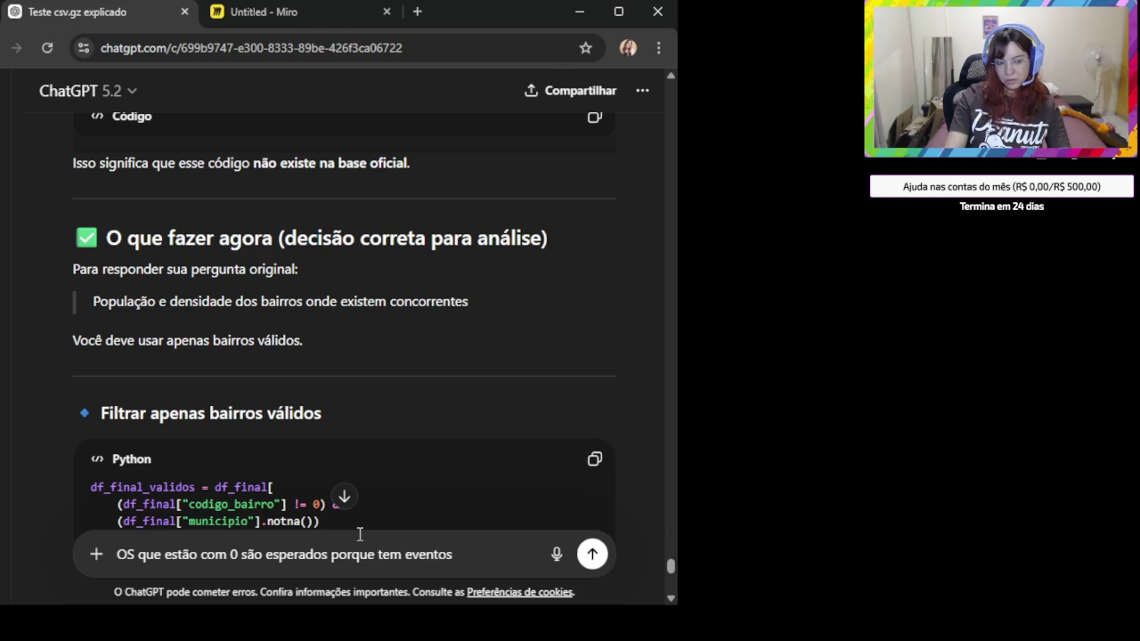
{"action": "key", "text": "BackSpace"}
{"action": "key", "text": "BackSpace"}
{"action": "key", "text": "BackSpace"}
{"action": "key", "text": "BackSpace"}
{"action": "key", "text": "BackSpace"}
{"action": "key", "text": "BackSpace"}
{"action": "type", "text": "concorrentes que nao tem"}
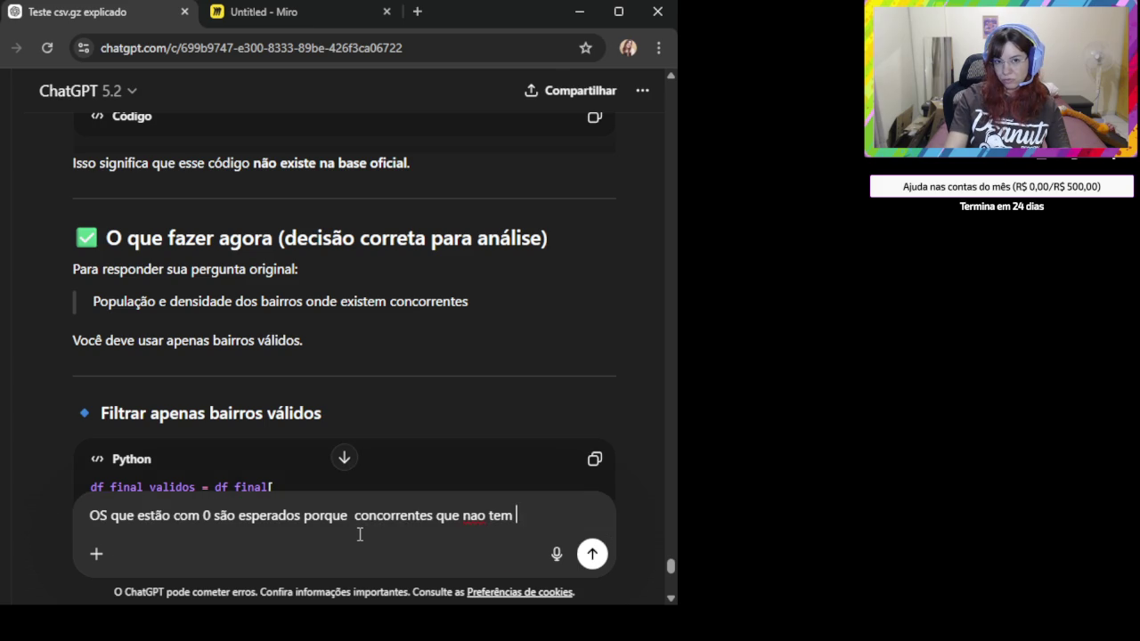
{"action": "type", "text": "codig"}
{"action": "key", "text": "BackSpace"}
{"action": "key", "text": "BackSpace"}
{"action": "type", "text": "igo de barri"}
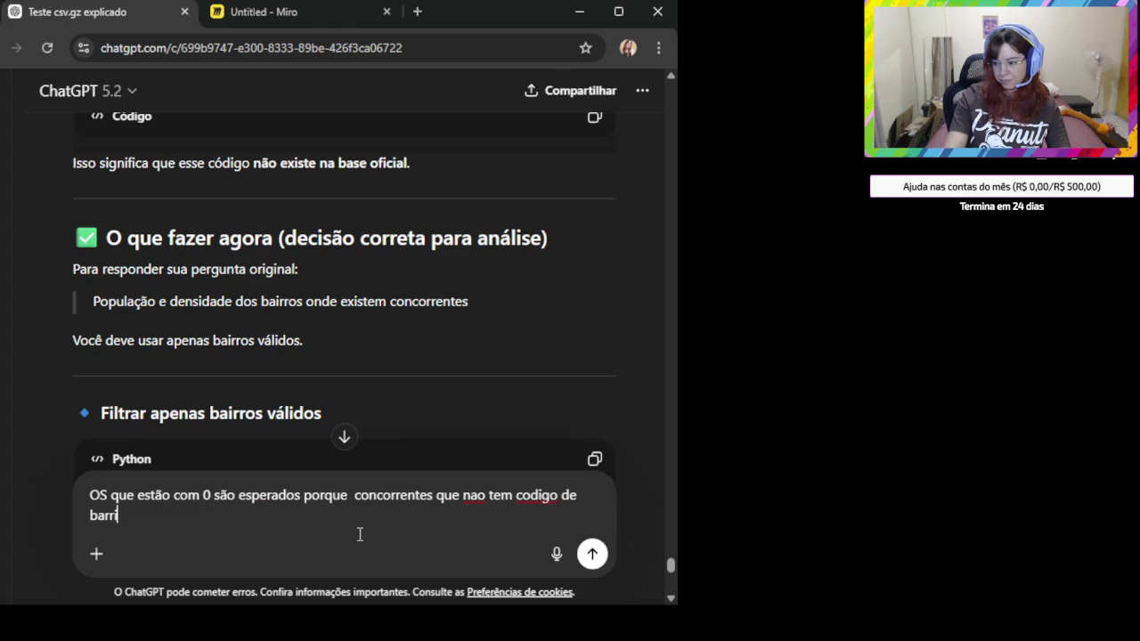
{"action": "key", "text": "BackSpace"}
{"action": "type", "text": "iroo"}
{"action": "key", "text": "BackSpace"}
{"action": "key", "text": "BackSpace"}
{"action": "type", "text": "ro. Ol"}
{"action": "key", "text": "BackSpace"}
{"action": "type", "text": "problema é que no final tem um 60906 355670119  <NA>  <NA> Aqui temos o código"}
{"action": "key", "text": "Return"}
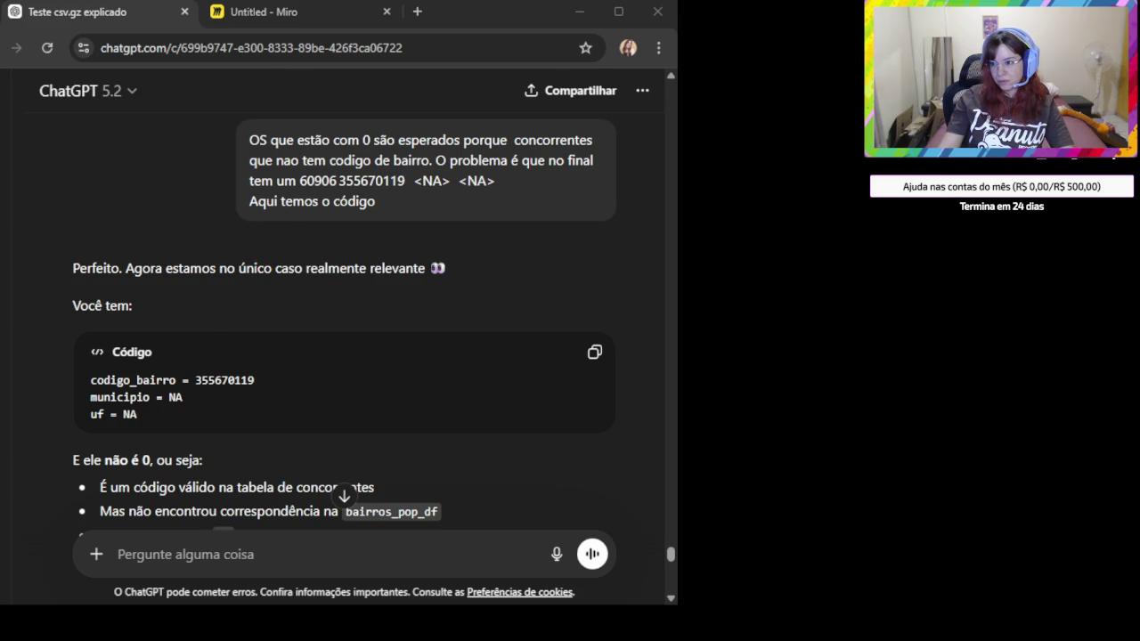
- Put the Colab notebook address into a new browser tab
{"action": "left_click", "coordinate": [417, 12]}
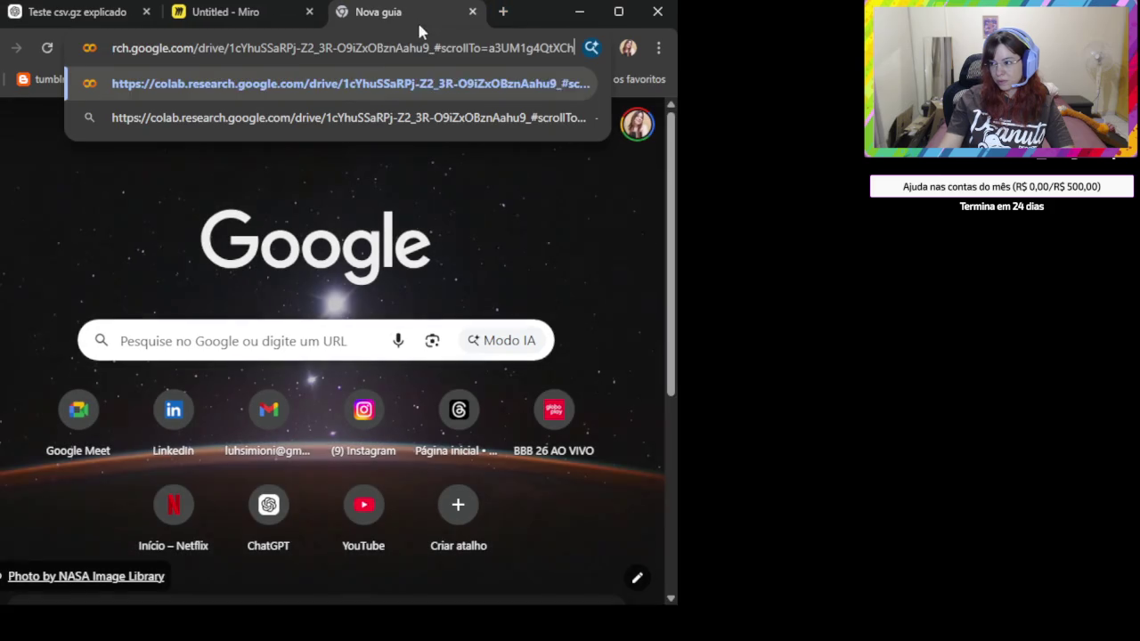
- Load Notebook.ipynb in Colab and select the duckdb.sql query line in the sample cell
{"action": "key", "text": "Return"}
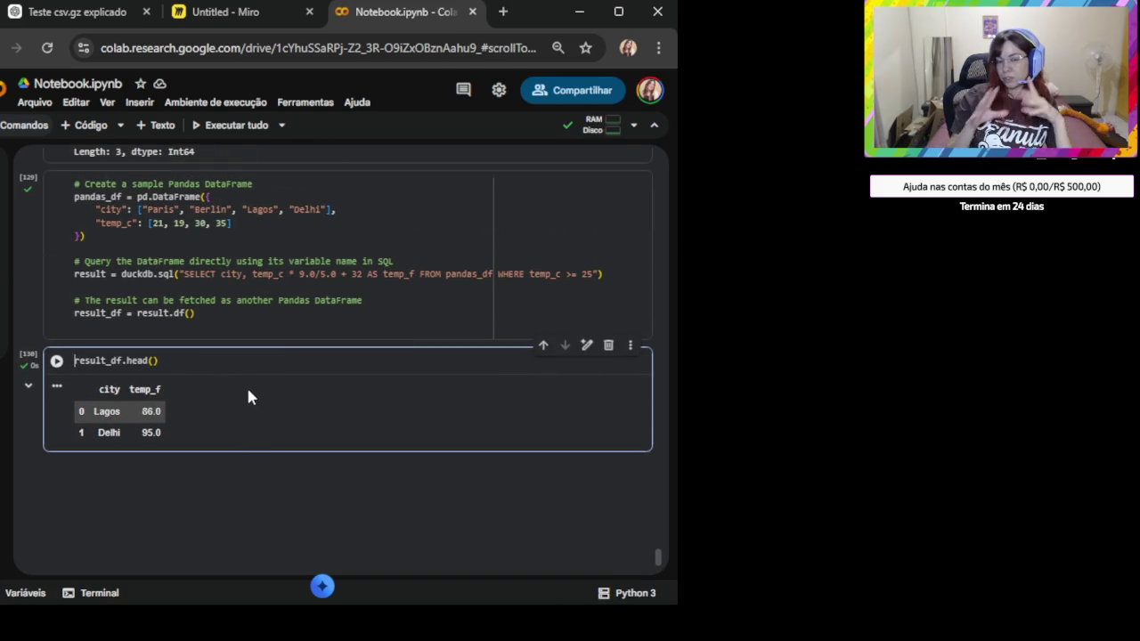
{"action": "left_click", "coordinate": [155, 212]}
{"action": "double_click", "coordinate": [138, 274]}
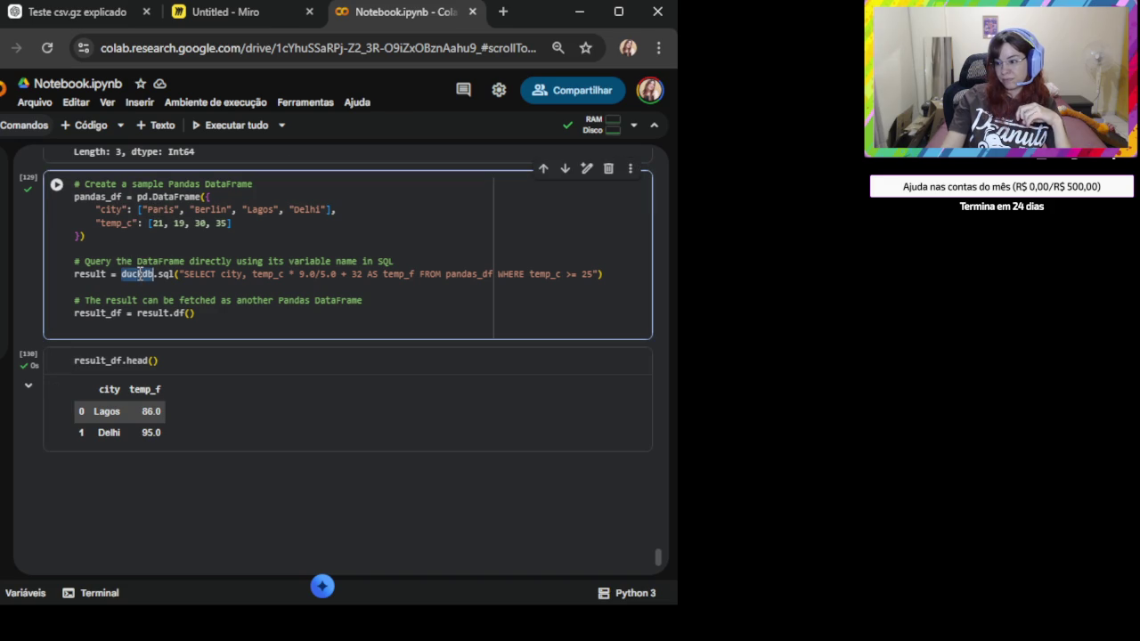
{"action": "left_click_drag", "start_coordinate": [74, 274], "coordinate": [602, 276]}
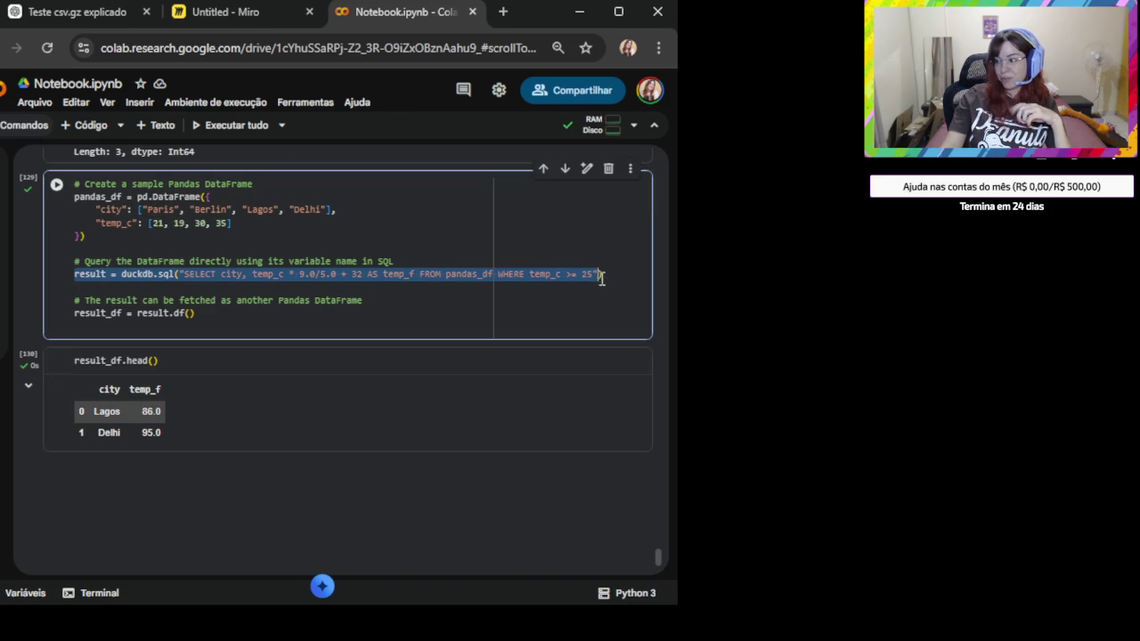
{"action": "left_click", "coordinate": [259, 380]}
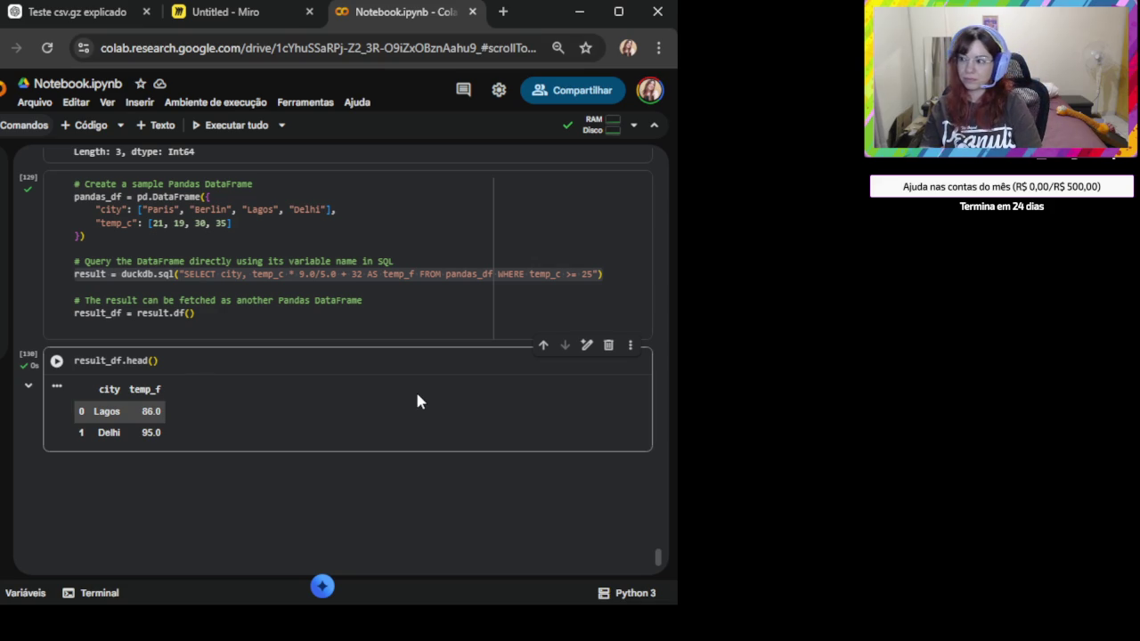
- Scroll up through the notebook cells and chart, then close the Notebook.ipynb tab
{"action": "scroll", "coordinate": [418, 402], "scroll_direction": "up", "scroll_amount": 2}
{"action": "scroll", "coordinate": [419, 402], "scroll_direction": "up", "scroll_amount": 5}
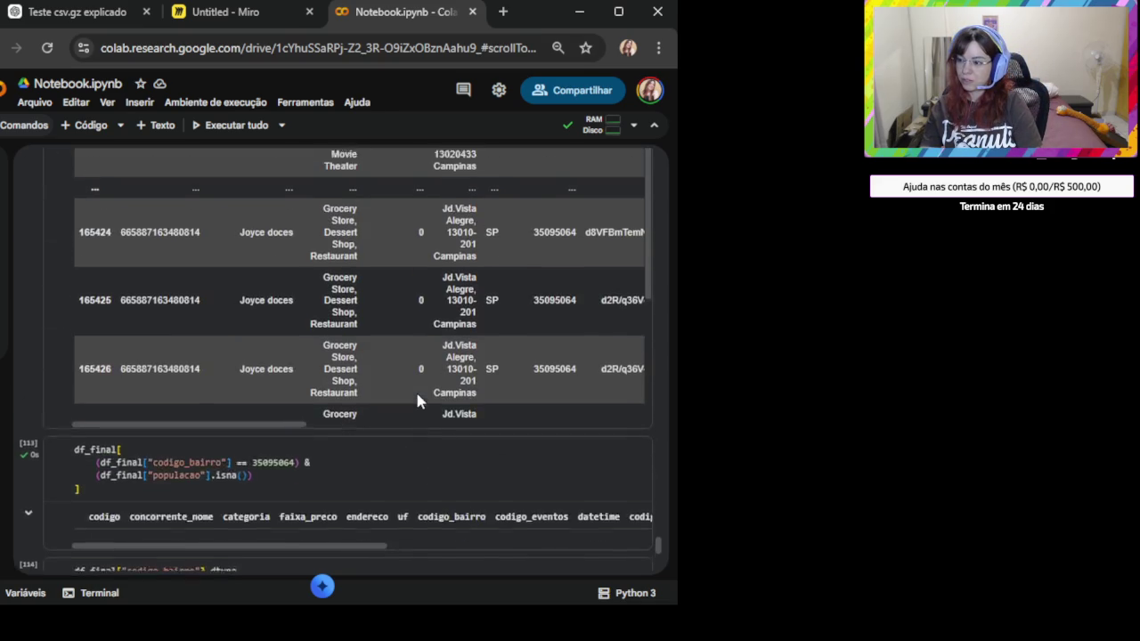
{"action": "scroll", "coordinate": [418, 403], "scroll_direction": "up", "scroll_amount": 5}
{"action": "scroll", "coordinate": [418, 402], "scroll_direction": "up", "scroll_amount": 5}
{"action": "scroll", "coordinate": [424, 406], "scroll_direction": "up", "scroll_amount": 5}
{"action": "scroll", "coordinate": [424, 406], "scroll_direction": "up", "scroll_amount": 5}
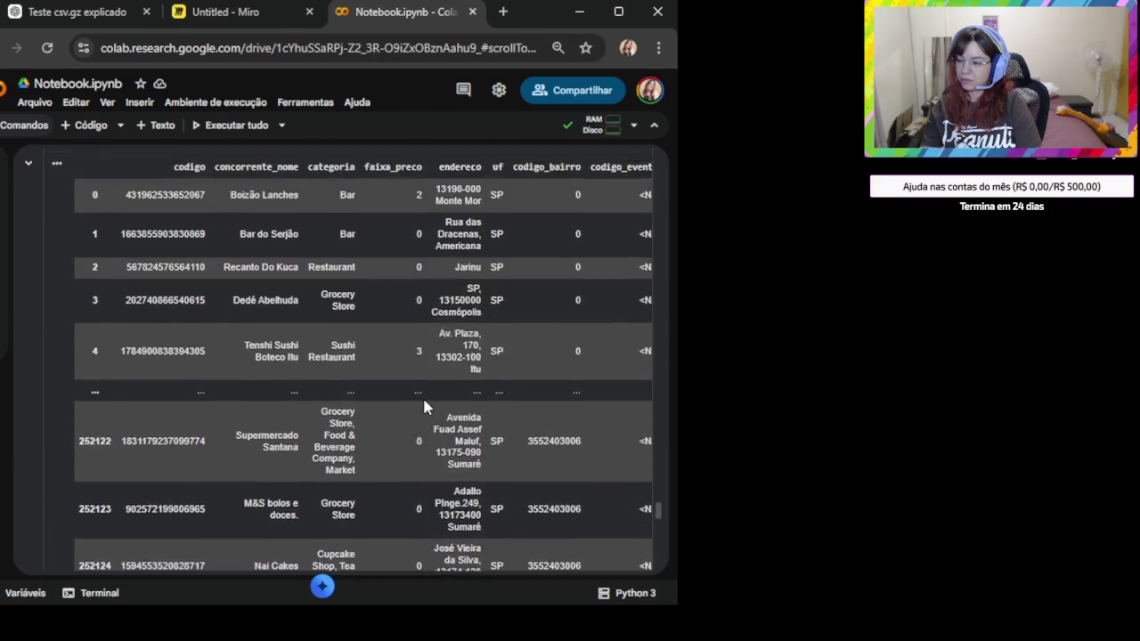
{"action": "scroll", "coordinate": [424, 406], "scroll_direction": "up", "scroll_amount": 5}
{"action": "scroll", "coordinate": [424, 406], "scroll_direction": "up", "scroll_amount": 3}
{"action": "scroll", "coordinate": [424, 406], "scroll_direction": "up", "scroll_amount": 5}
{"action": "scroll", "coordinate": [424, 406], "scroll_direction": "up", "scroll_amount": 5}
{"action": "scroll", "coordinate": [424, 406], "scroll_direction": "up", "scroll_amount": 5}
{"action": "scroll", "coordinate": [424, 406], "scroll_direction": "up", "scroll_amount": 5}
{"action": "scroll", "coordinate": [424, 406], "scroll_direction": "up", "scroll_amount": 2}
{"action": "scroll", "coordinate": [422, 402], "scroll_direction": "up", "scroll_amount": 3}
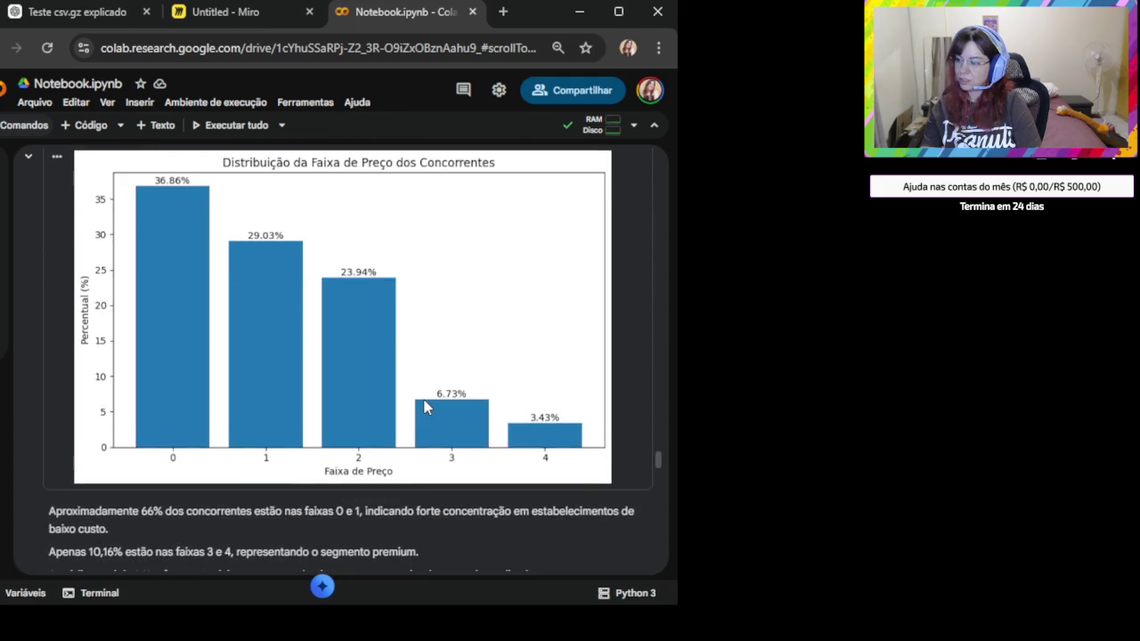
{"action": "scroll", "coordinate": [412, 382], "scroll_direction": "up", "scroll_amount": 2}
{"action": "scroll", "coordinate": [413, 381], "scroll_direction": "up", "scroll_amount": 1}
{"action": "scroll", "coordinate": [439, 363], "scroll_direction": "down", "scroll_amount": 1}
{"action": "scroll", "coordinate": [440, 362], "scroll_direction": "down", "scroll_amount": 1}
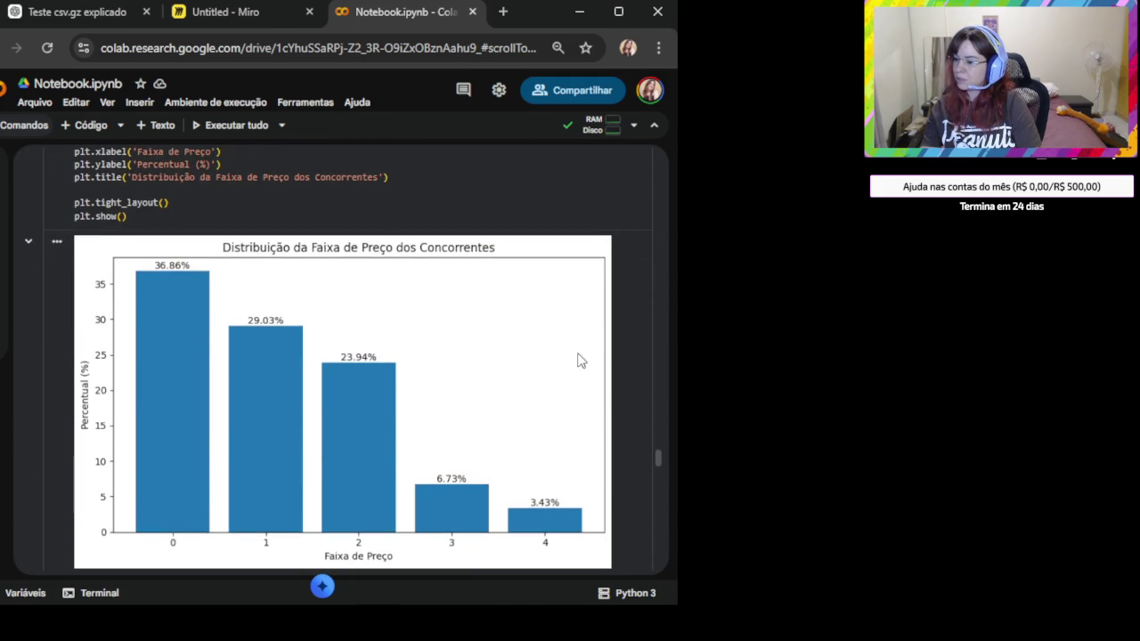
{"action": "scroll", "coordinate": [458, 376], "scroll_direction": "up", "scroll_amount": 1}
{"action": "scroll", "coordinate": [456, 377], "scroll_direction": "up", "scroll_amount": 1}
{"action": "scroll", "coordinate": [457, 376], "scroll_direction": "up", "scroll_amount": 2}
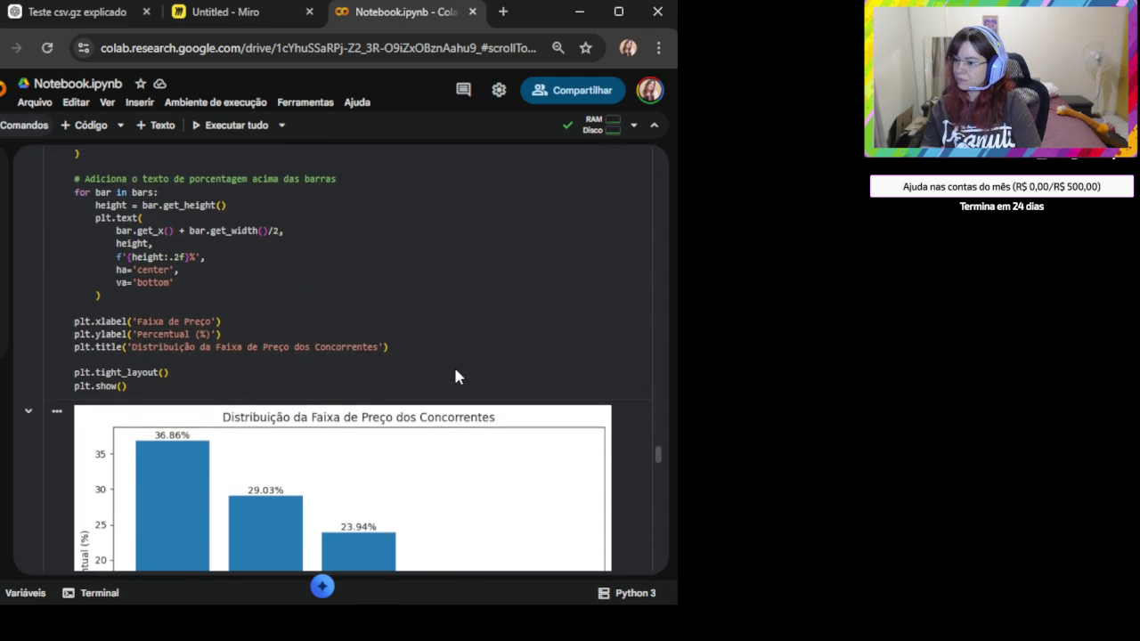
{"action": "scroll", "coordinate": [458, 376], "scroll_direction": "down", "scroll_amount": 3}
{"action": "mouse_move", "coordinate": [660, 456]}
{"action": "left_mouse_down"}
{"action": "mouse_move", "coordinate": [639, 356]}
{"action": "mouse_move", "coordinate": [650, 137]}
{"action": "left_mouse_up"}
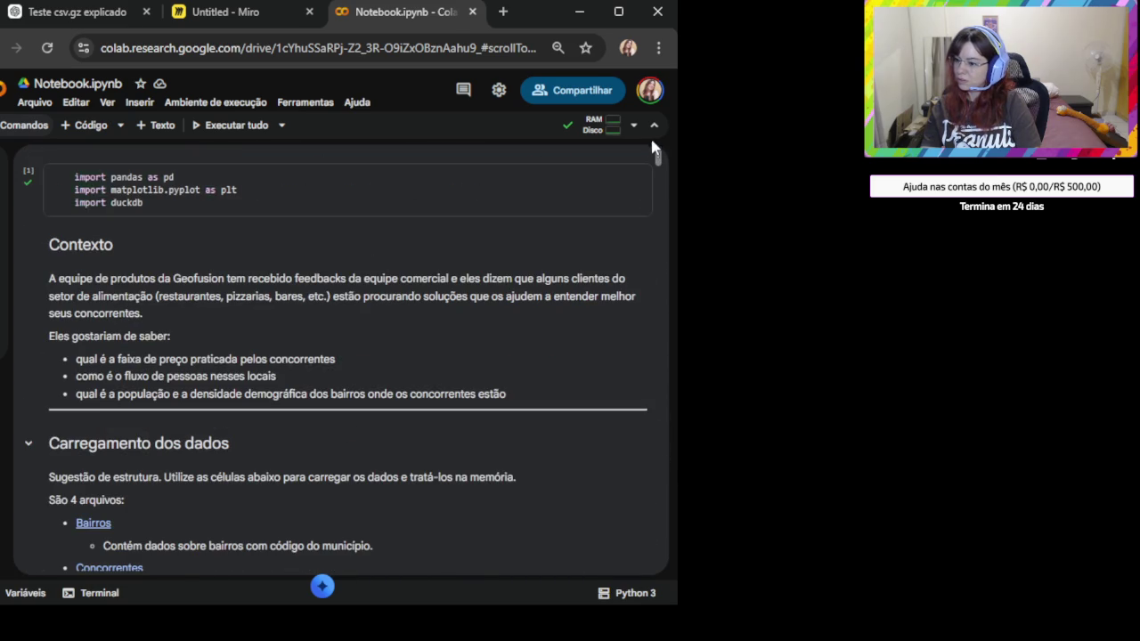
{"action": "left_click", "coordinate": [473, 12]}
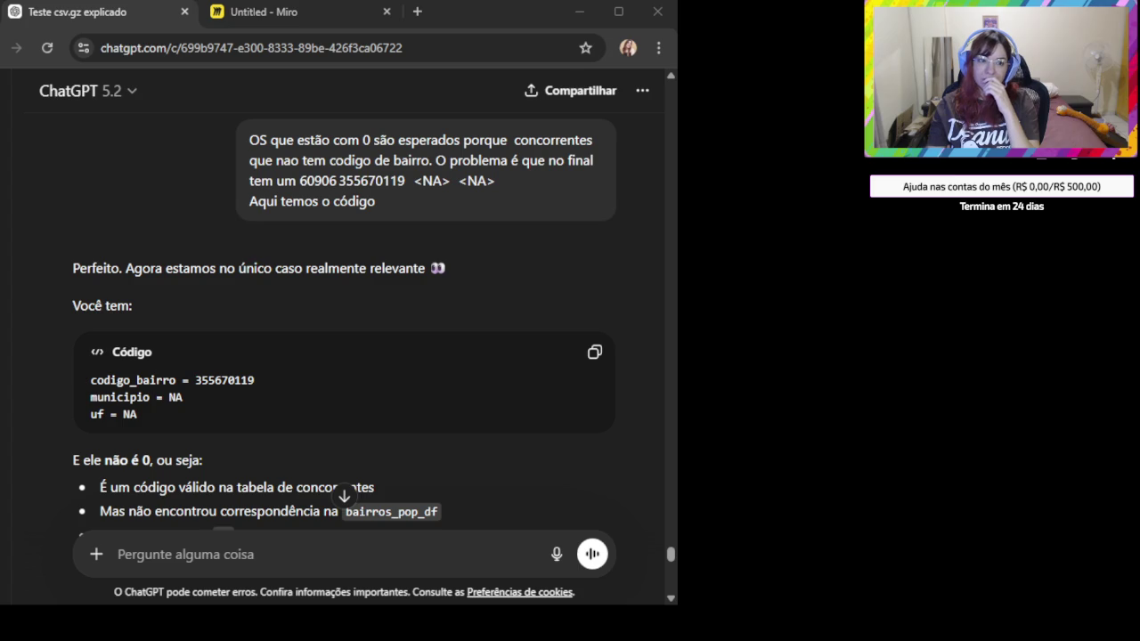
- Draft 'Não sei se é o unico ou se tem outros' and select 355670119 in the reply
{"action": "key", "text": "alt+Tab"}
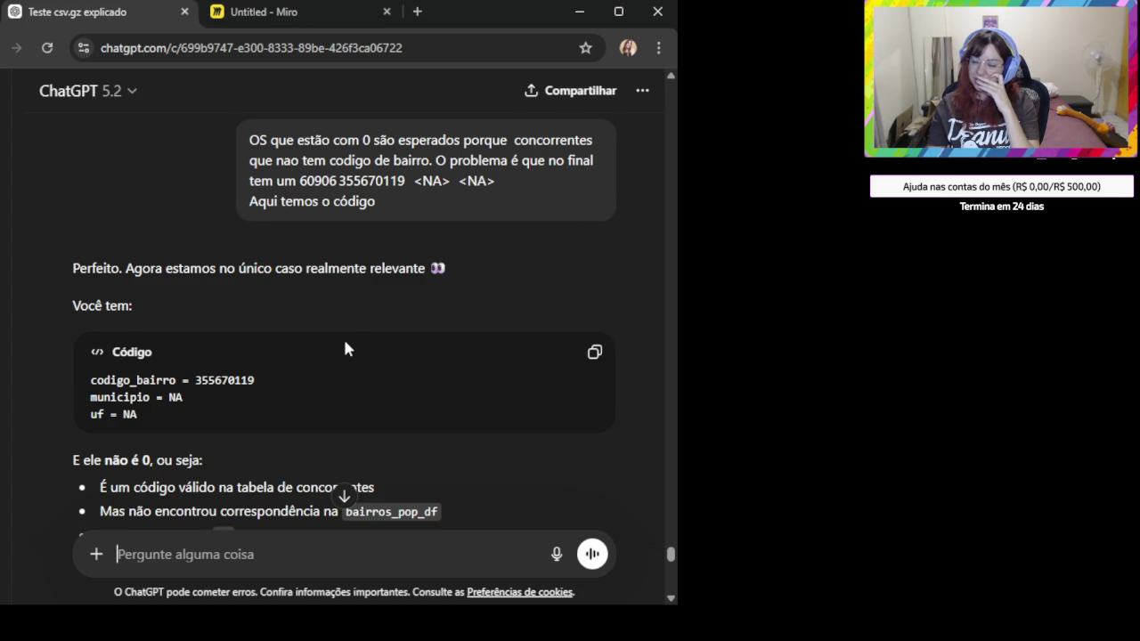
{"action": "scroll", "coordinate": [342, 337], "scroll_direction": "down", "scroll_amount": 1}
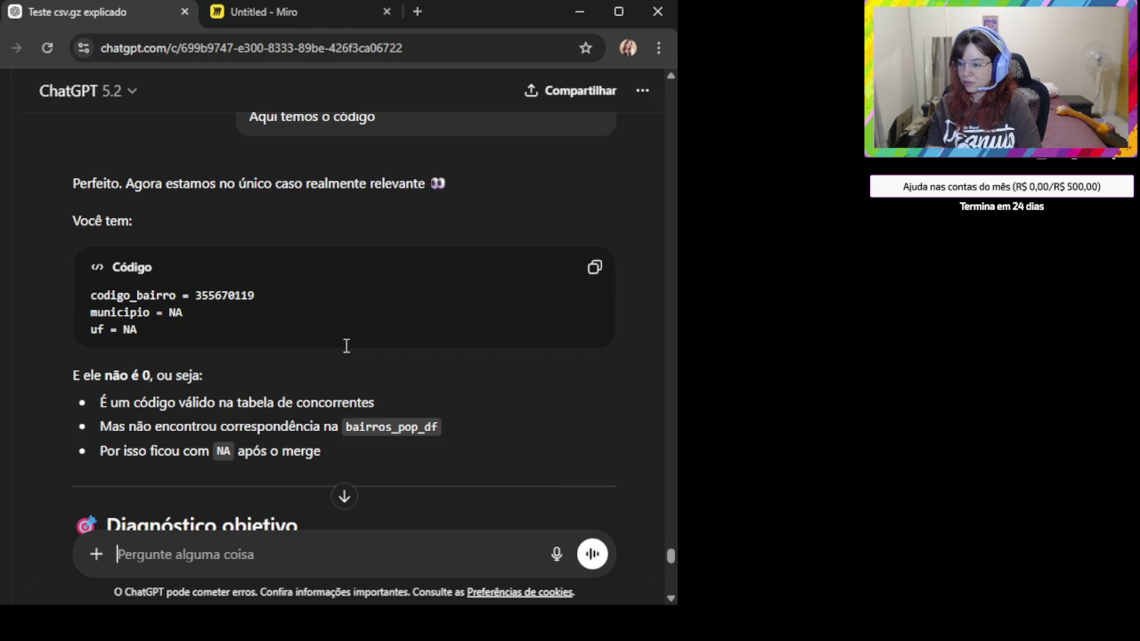
{"action": "scroll", "coordinate": [279, 328], "scroll_direction": "down", "scroll_amount": 1}
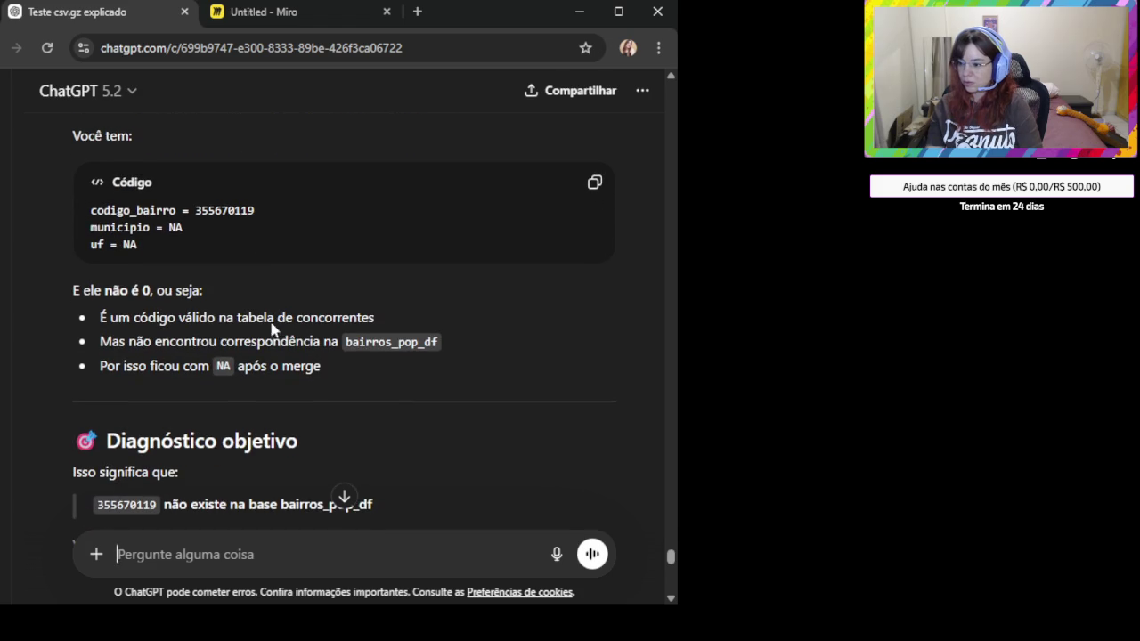
{"action": "type", "text": "Não sei se é o unico ou se tem outros"}
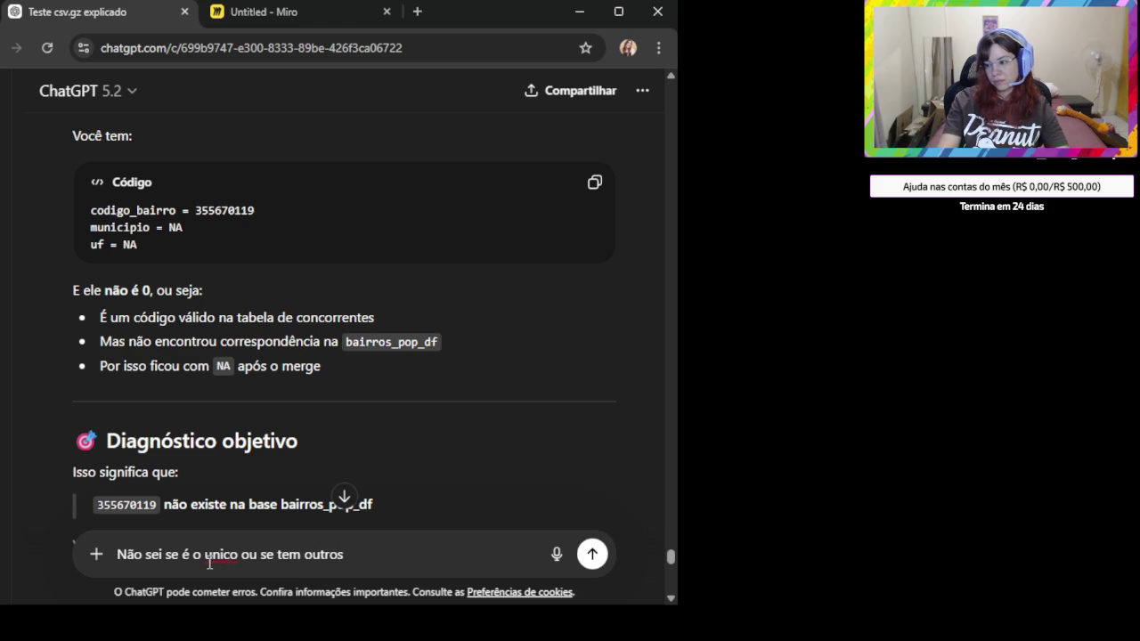
{"action": "double_click", "coordinate": [219, 208]}
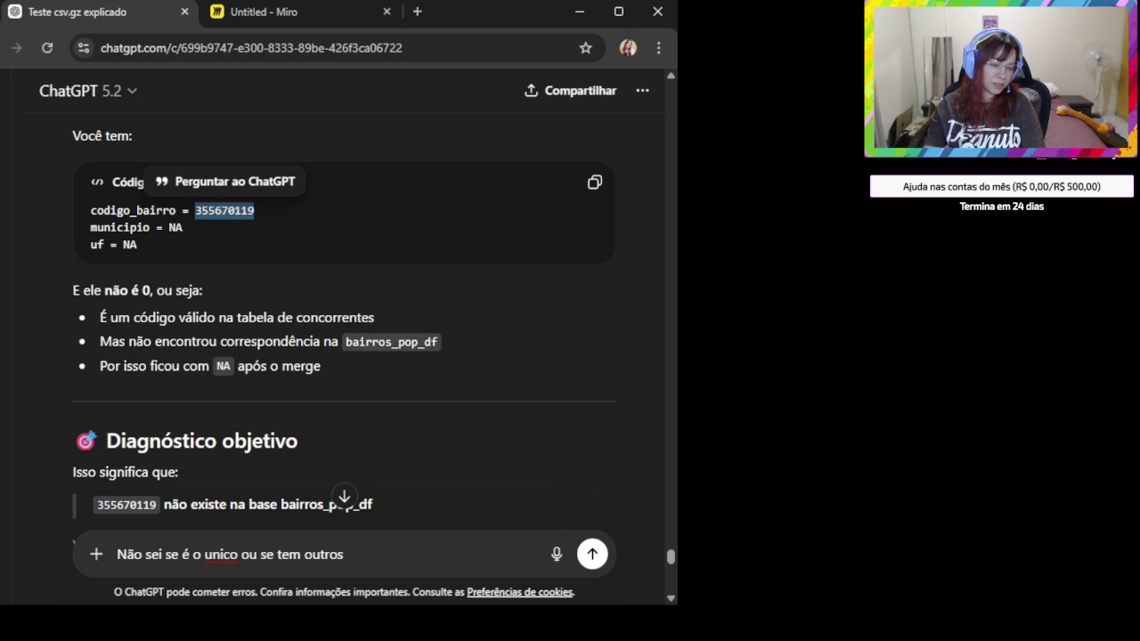
{"action": "key", "text": "alt+Tab"}
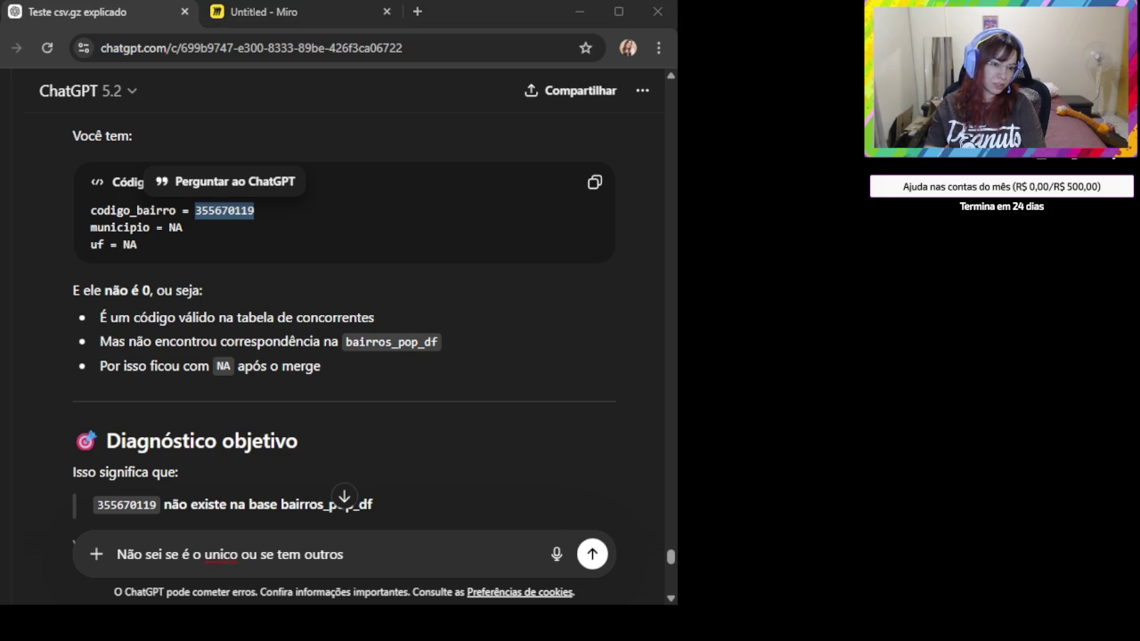
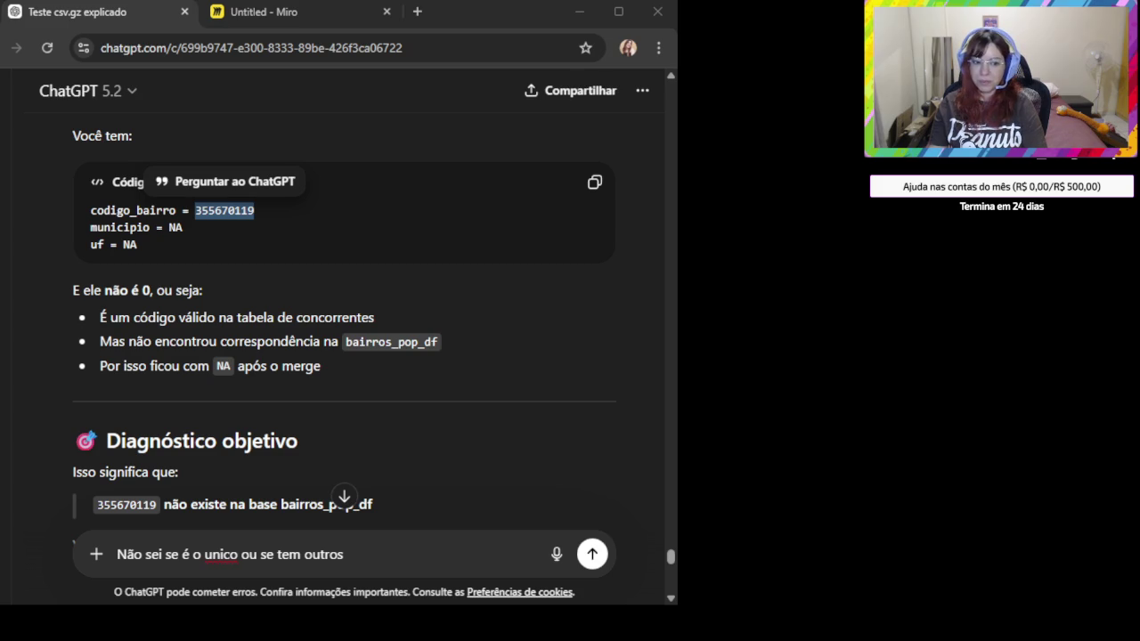
- Select code 355670119 and add ', me mostra os que são diferentes de 0.' to the draft
{"action": "left_click", "coordinate": [238, 210]}
{"action": "double_click", "coordinate": [239, 210]}
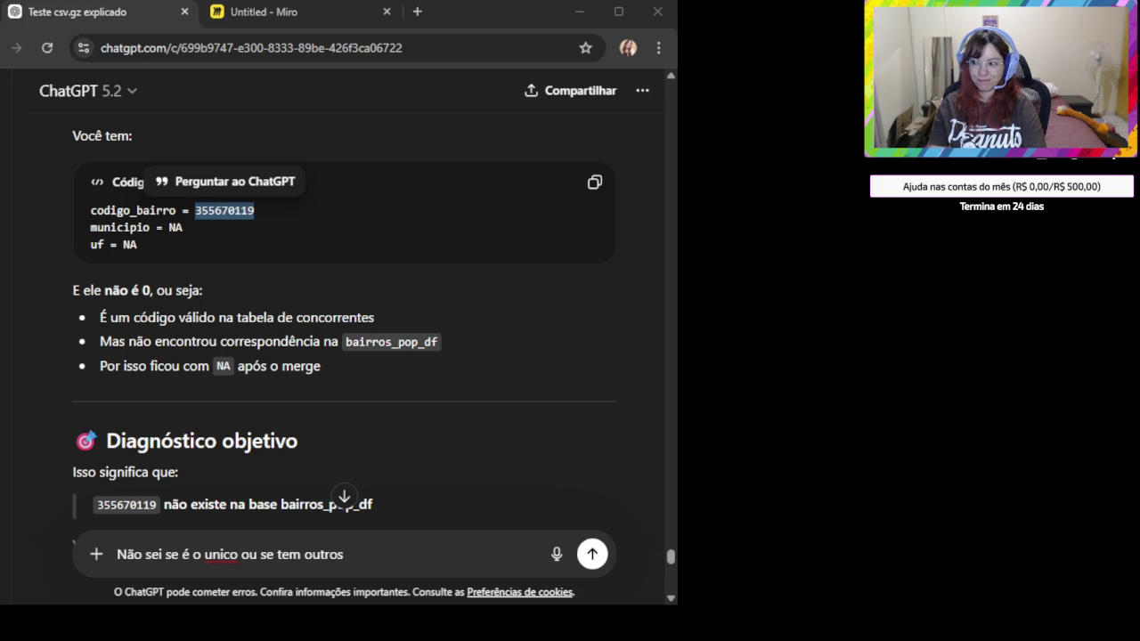
{"action": "left_click", "coordinate": [380, 552]}
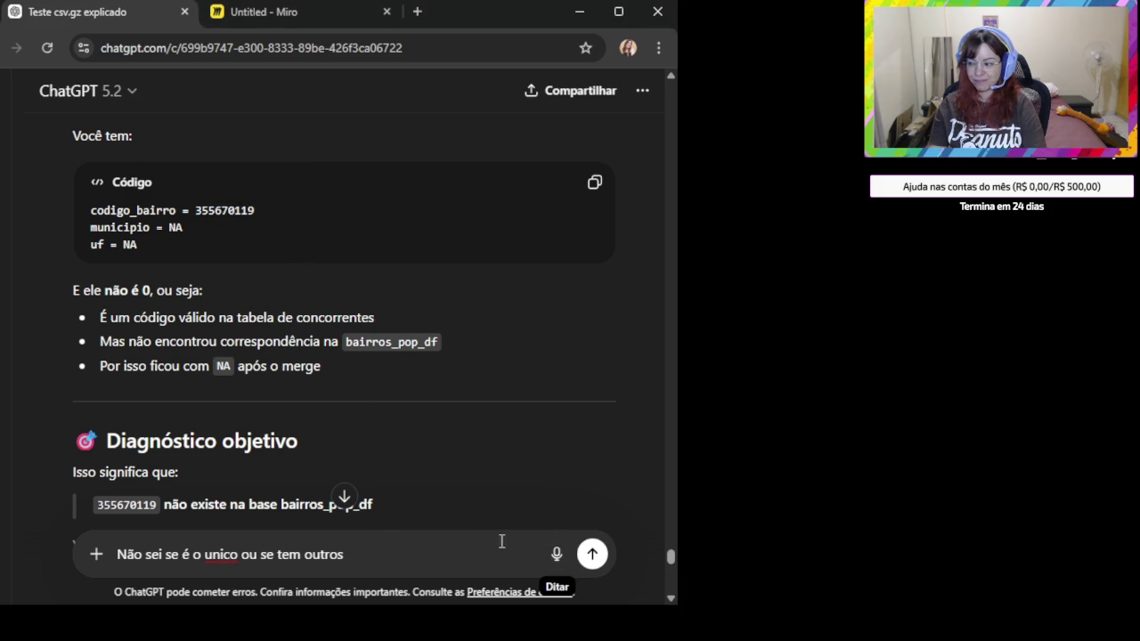
{"action": "scroll", "coordinate": [346, 400], "scroll_direction": "up", "scroll_amount": 4}
{"action": "scroll", "coordinate": [345, 402], "scroll_direction": "down", "scroll_amount": 1}
{"action": "scroll", "coordinate": [345, 401], "scroll_direction": "down", "scroll_amount": 2}
{"action": "scroll", "coordinate": [345, 402], "scroll_direction": "down", "scroll_amount": 1}
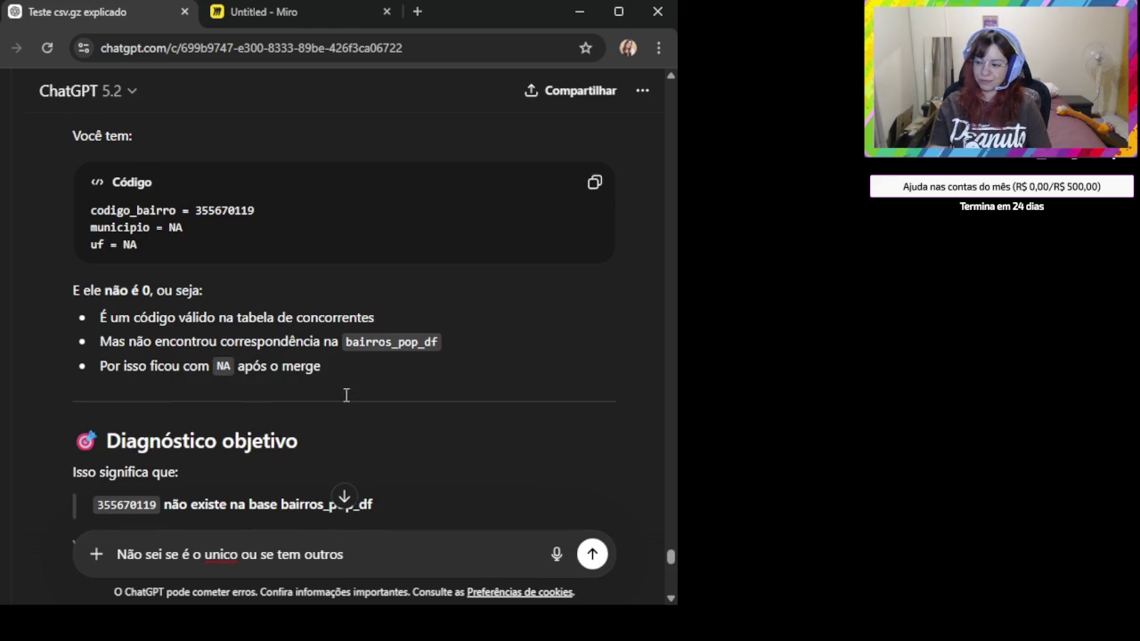
{"action": "type", "text": ", me mostra os que são diferentes de 0."}
- Add the df_final municipio isna filter code on a new line and send the question
{"action": "key", "text": "shift+Return"}
{"action": "scroll", "coordinate": [341, 308], "scroll_direction": "up", "scroll_amount": 1}
{"action": "scroll", "coordinate": [338, 308], "scroll_direction": "up", "scroll_amount": 3}
{"action": "scroll", "coordinate": [320, 318], "scroll_direction": "up", "scroll_amount": 2}
{"action": "scroll", "coordinate": [318, 320], "scroll_direction": "up", "scroll_amount": 2}
{"action": "scroll", "coordinate": [317, 319], "scroll_direction": "up", "scroll_amount": 3}
{"action": "scroll", "coordinate": [352, 321], "scroll_direction": "up", "scroll_amount": 2}
{"action": "scroll", "coordinate": [381, 334], "scroll_direction": "up", "scroll_amount": 1}
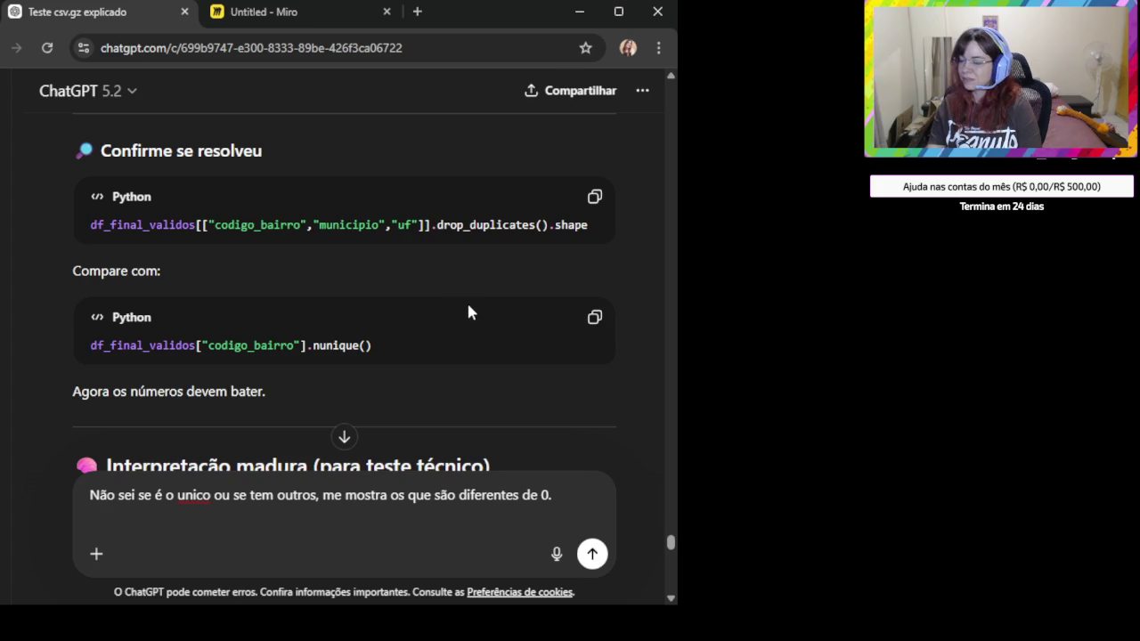
{"action": "scroll", "coordinate": [470, 311], "scroll_direction": "down", "scroll_amount": 3}
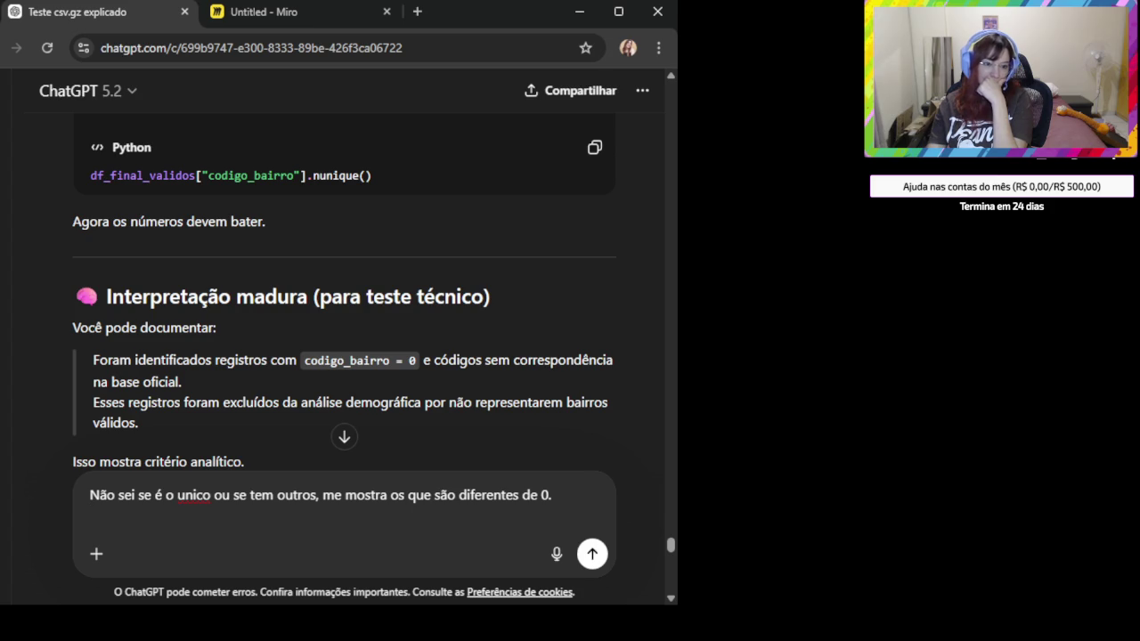
{"action": "key", "text": "shift+Return"}
{"action": "type", "text": "df_final[df_final[\"municipio\"].isna()][[\"codigo_bairro\",\"municipio\",\"uf\"]]"}
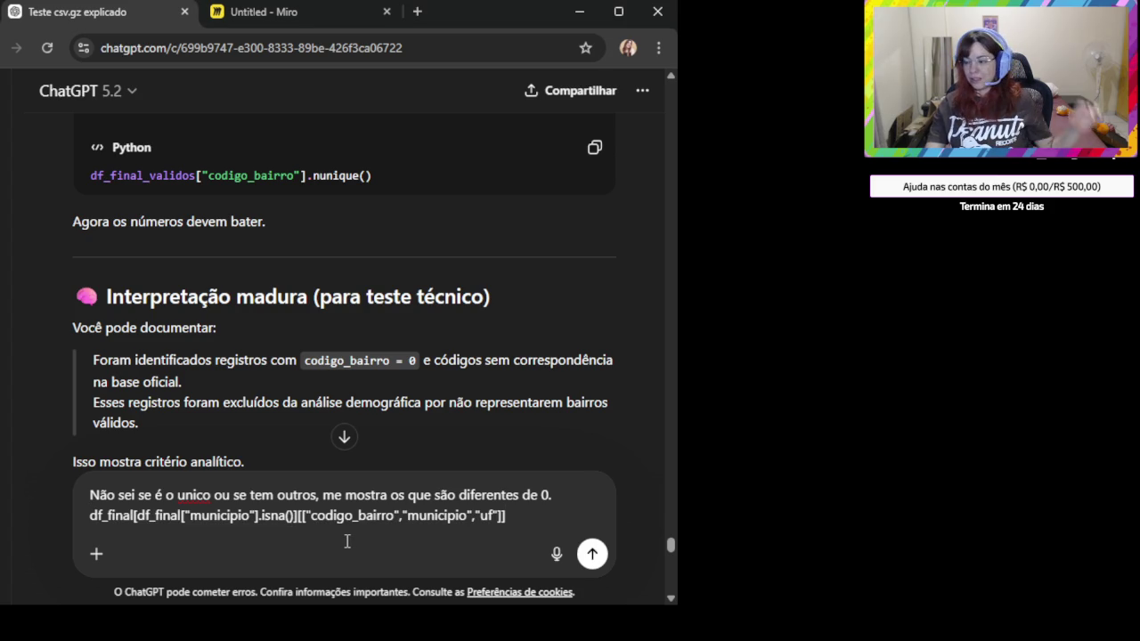
{"action": "key", "text": "Return"}
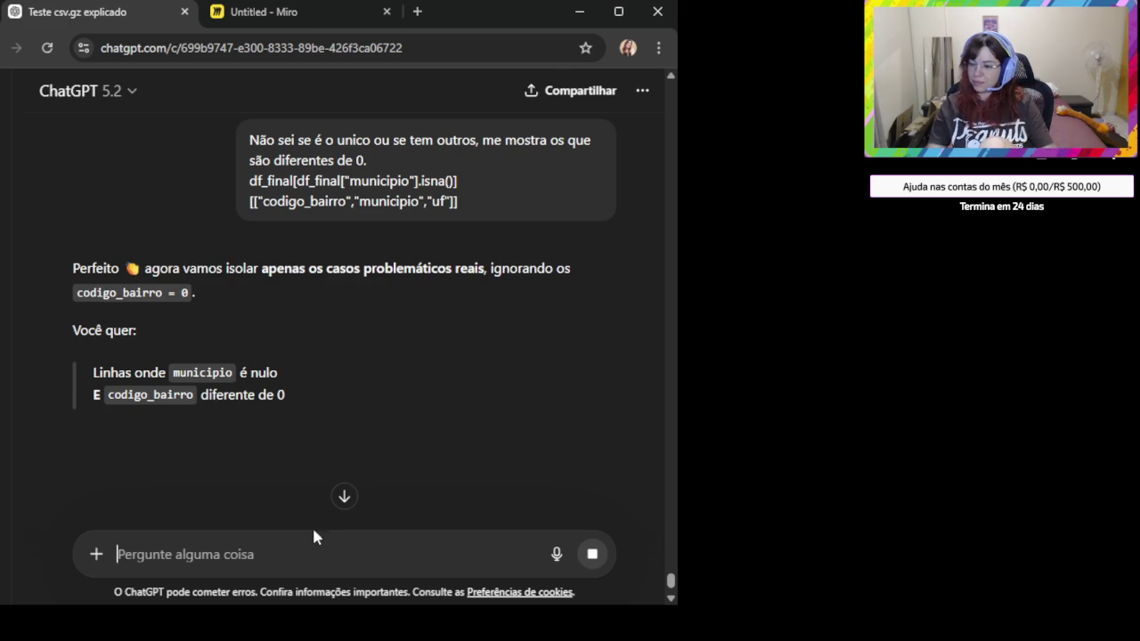
- Copy the 'Filtro correto' code and start a message reading 'Quero os unique'
{"action": "scroll", "coordinate": [295, 476], "scroll_direction": "down", "scroll_amount": 3}
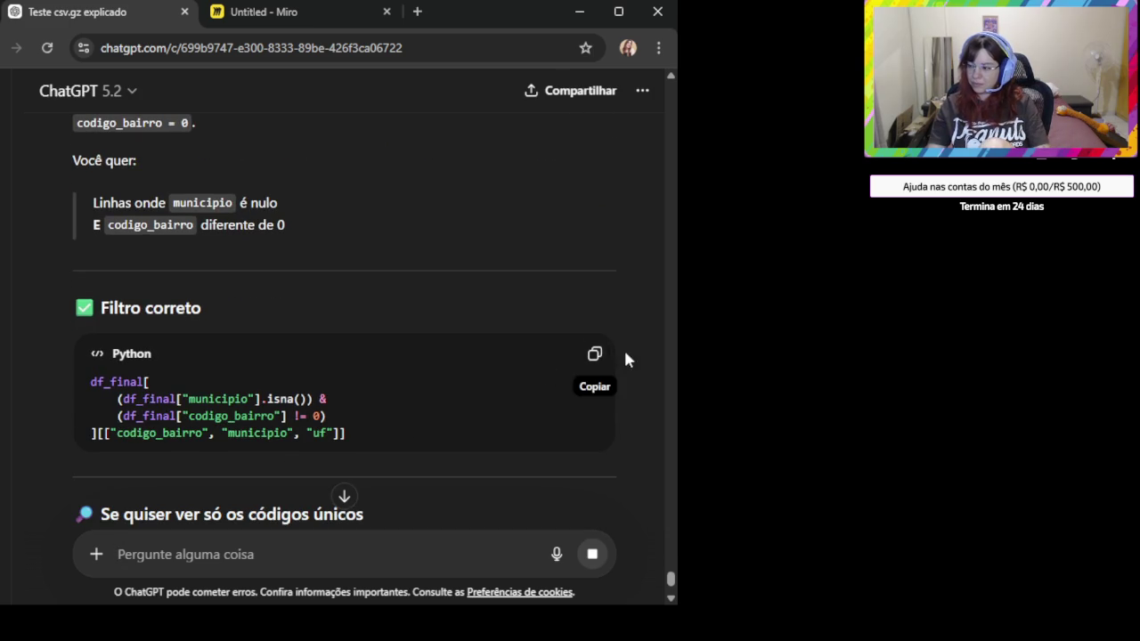
{"action": "left_click", "coordinate": [595, 354]}
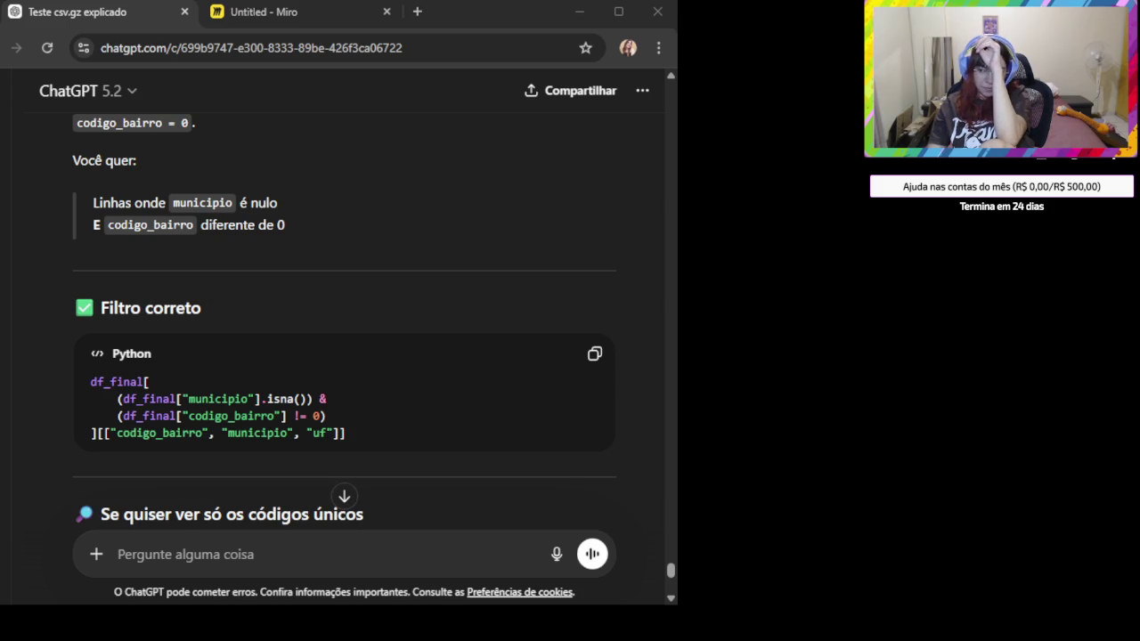
{"action": "left_click", "coordinate": [302, 566]}
{"action": "type", "text": "Quero os unique"}
- Attach the query-result screenshot below the text and send the message
{"action": "key", "text": "alt+Tab"}
{"action": "left_click", "coordinate": [356, 559]}
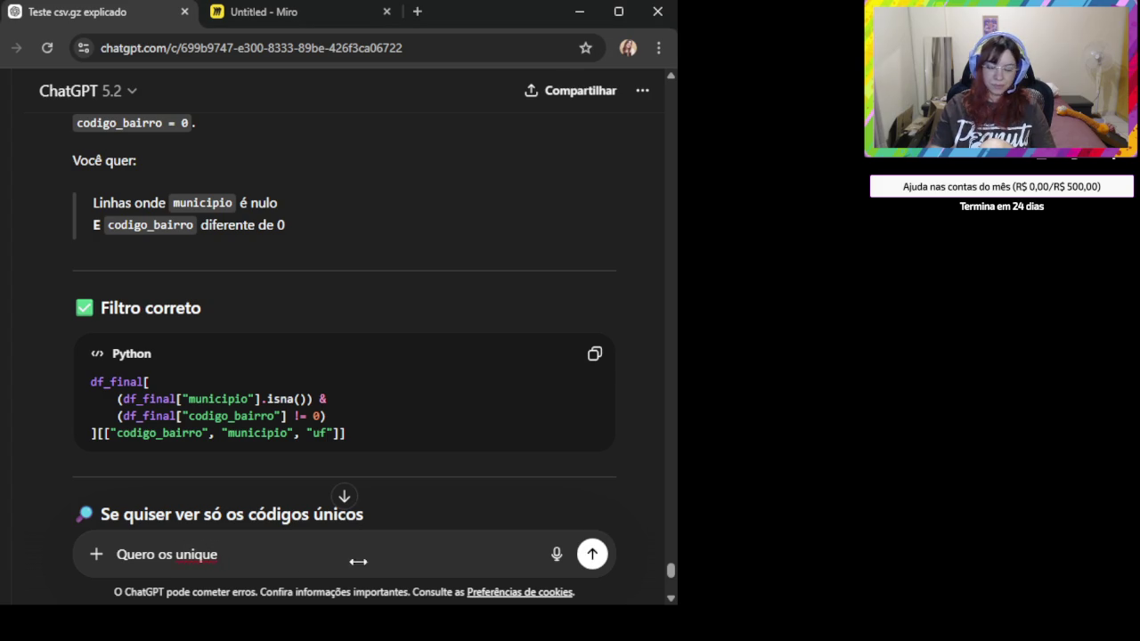
{"action": "key", "text": "shift+Return"}
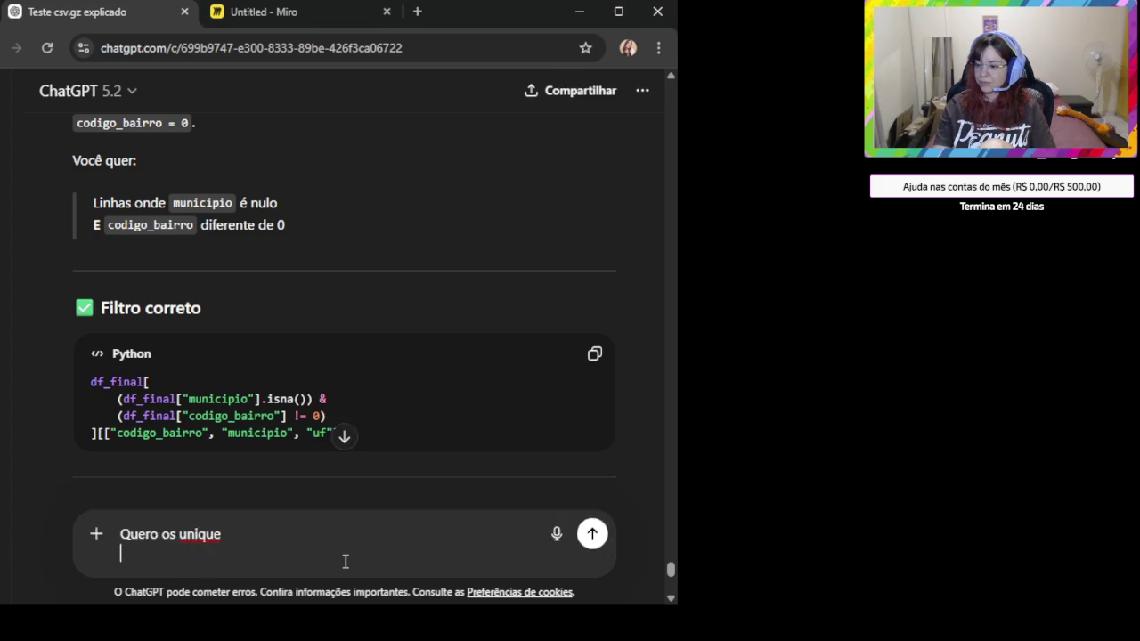
{"action": "key", "text": "ctrl+v"}
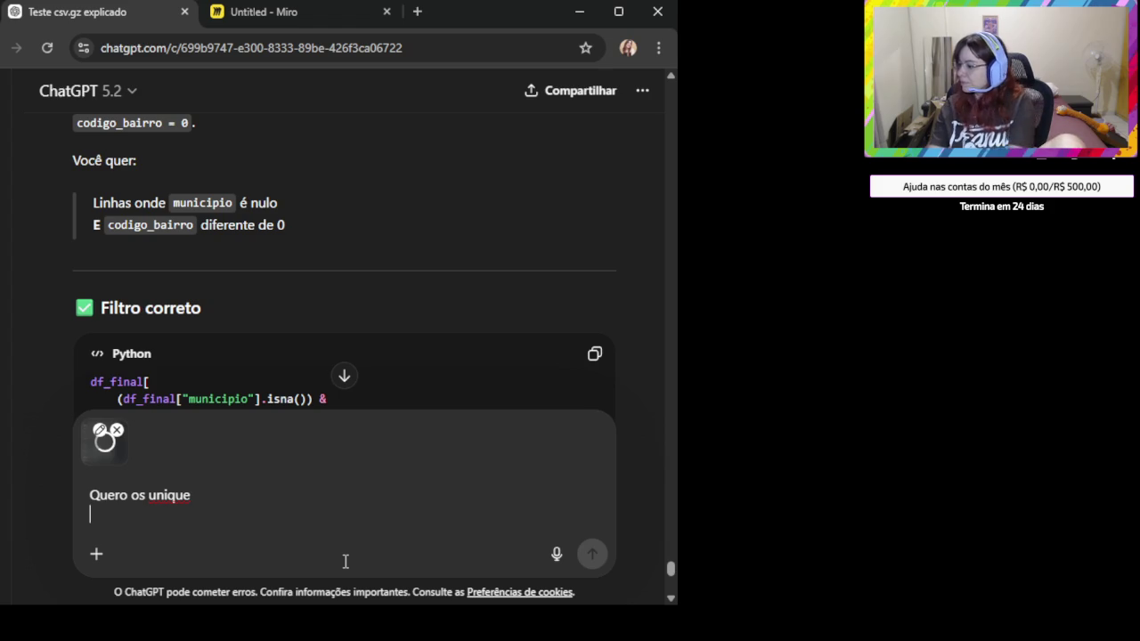
{"action": "left_click", "coordinate": [591, 552]}
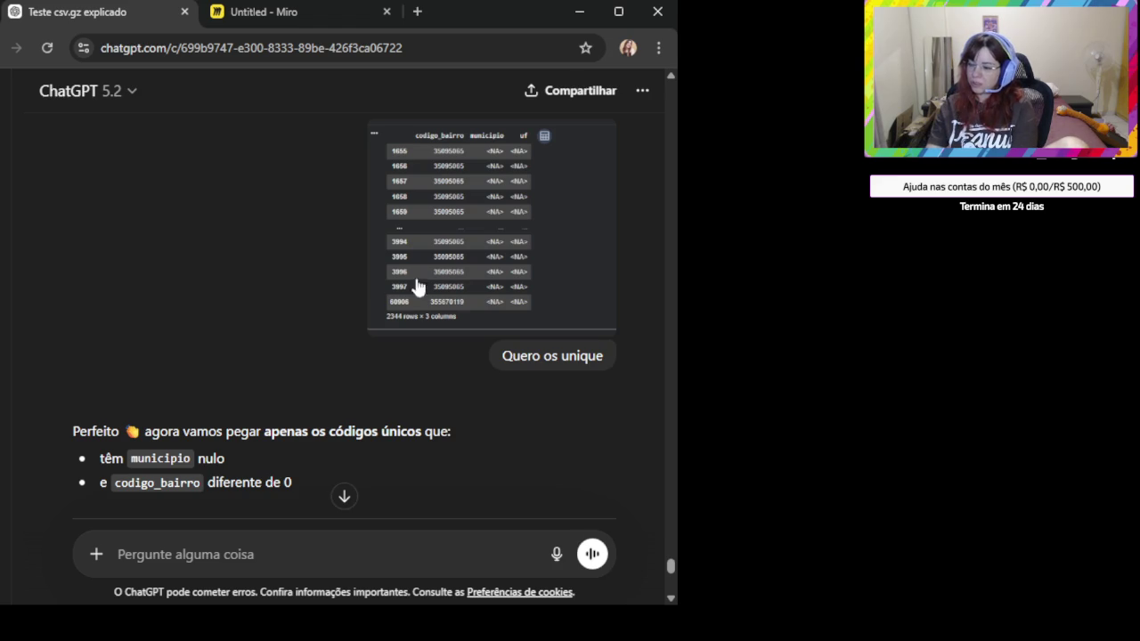
- Copy the unique() code that lists the distinct codigo_bairro values
{"action": "scroll", "coordinate": [392, 303], "scroll_direction": "down", "scroll_amount": 2}
{"action": "scroll", "coordinate": [381, 312], "scroll_direction": "down", "scroll_amount": 2}
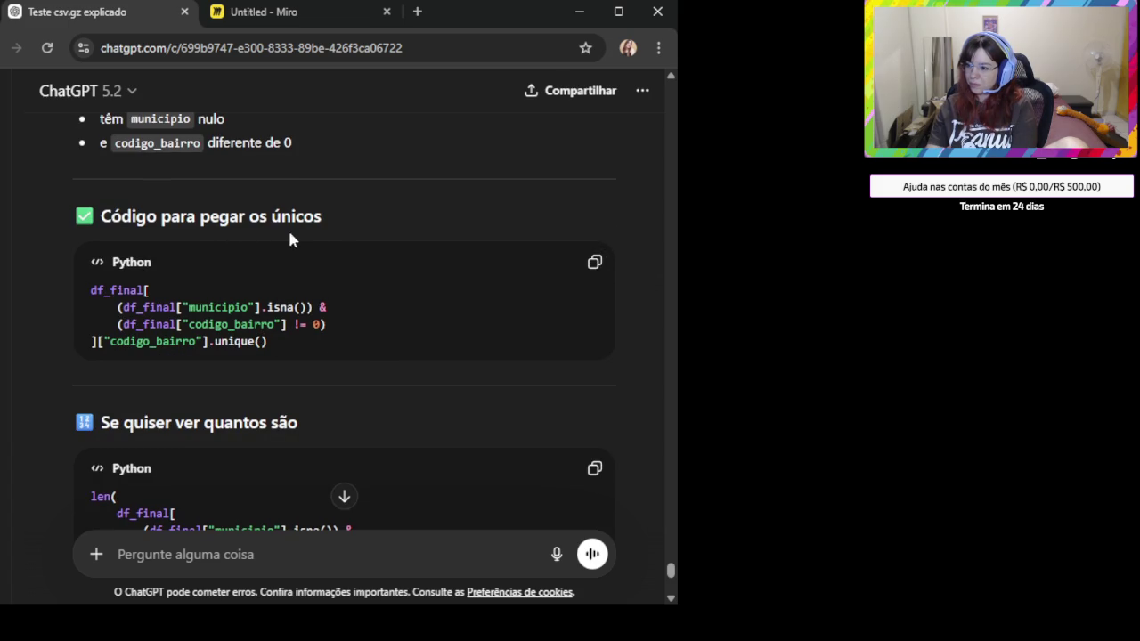
{"action": "left_click", "coordinate": [595, 264]}
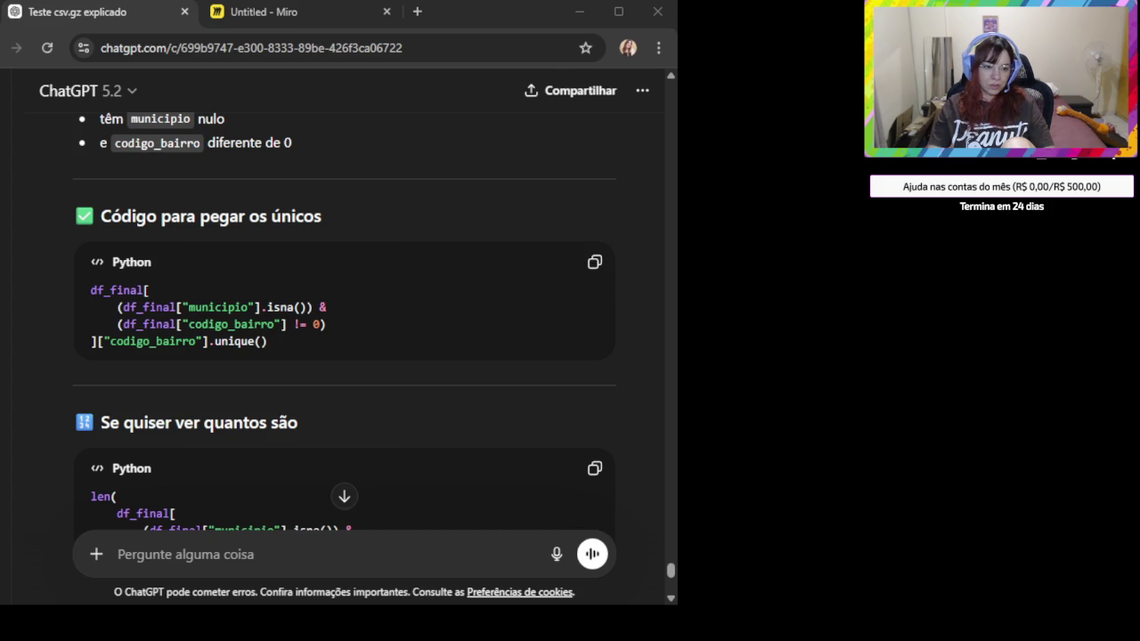
- Paste the unique() output screenshot into the prompt and send it
{"action": "scroll", "coordinate": [367, 413], "scroll_direction": "down", "scroll_amount": 2}
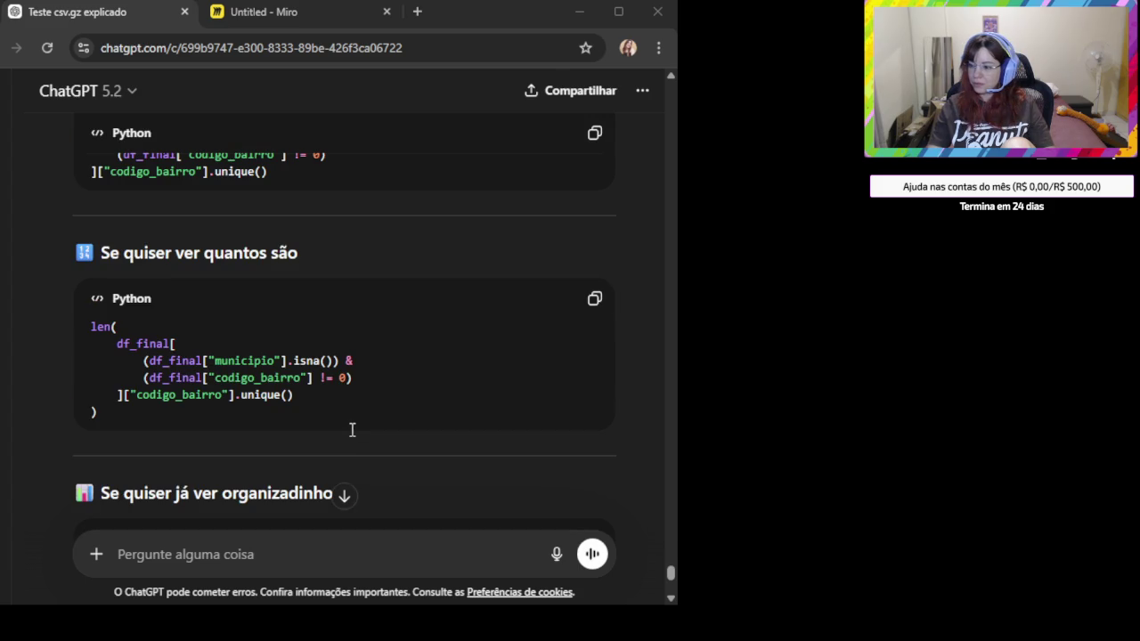
{"action": "left_click", "coordinate": [265, 567]}
{"action": "key", "text": "ctrl+v"}
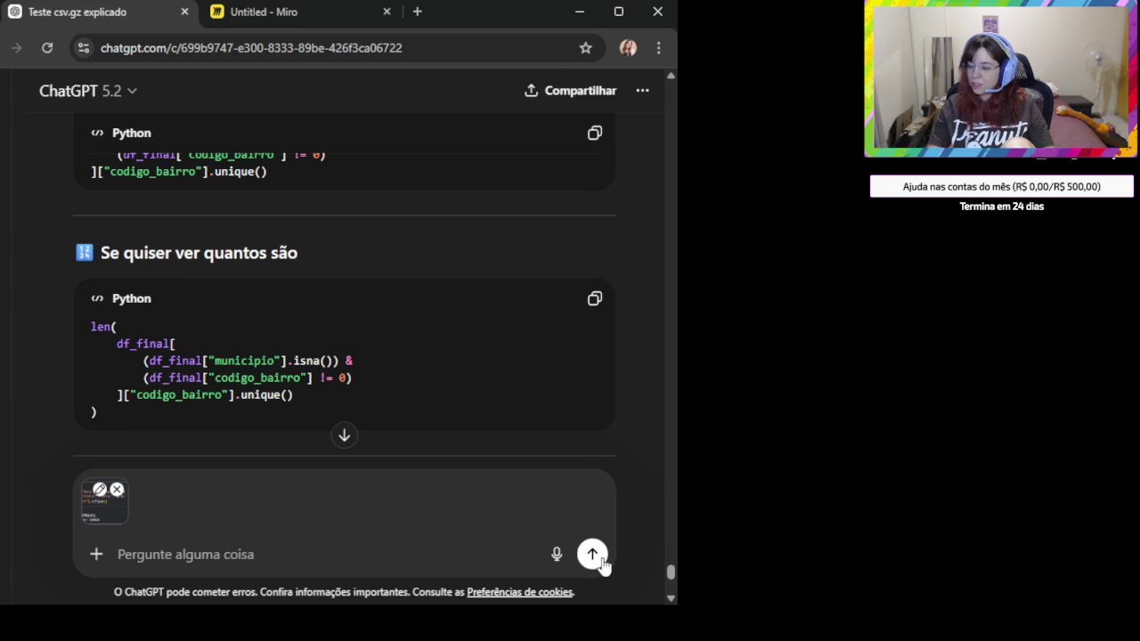
{"action": "left_click", "coordinate": [593, 555]}
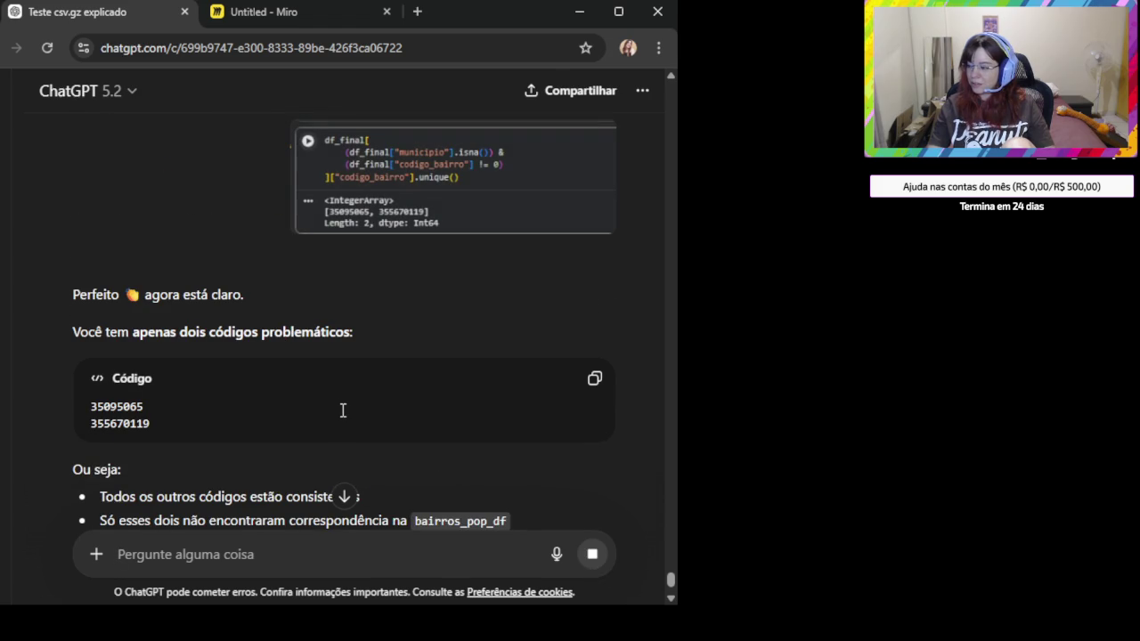
- Copy the codigo_bairro isin check code from the reply
{"action": "scroll", "coordinate": [339, 395], "scroll_direction": "down", "scroll_amount": 1}
{"action": "scroll", "coordinate": [338, 395], "scroll_direction": "down", "scroll_amount": 1}
{"action": "scroll", "coordinate": [338, 392], "scroll_direction": "down", "scroll_amount": 2}
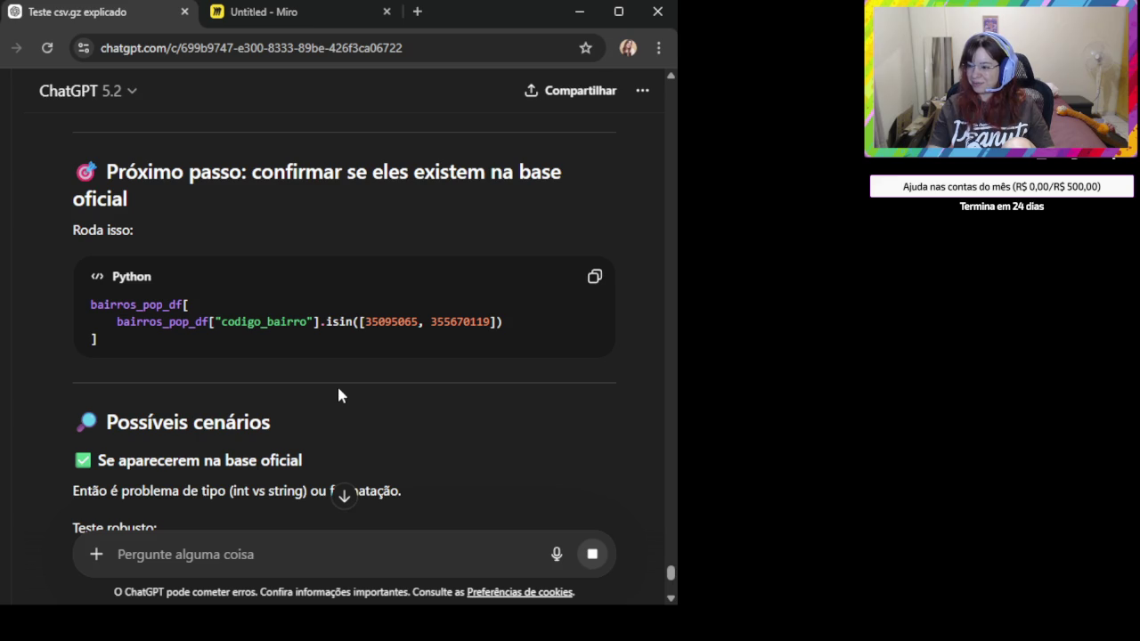
{"action": "left_click", "coordinate": [597, 278]}
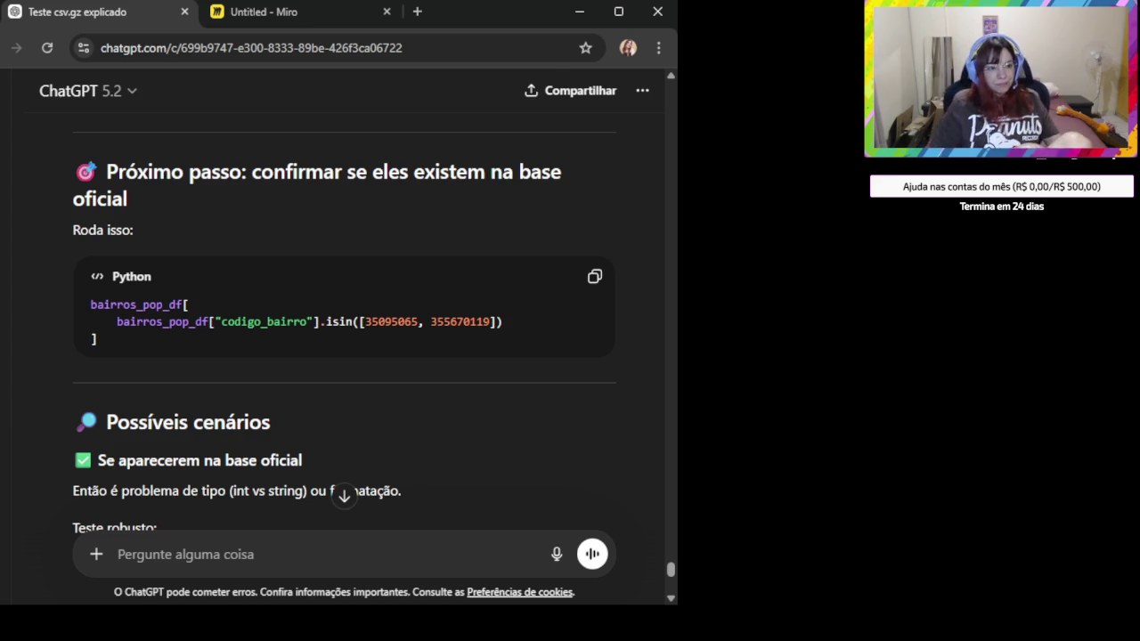
- Send a screenshot of the isin check results to ChatGPT
{"action": "key", "text": "alt+Tab"}
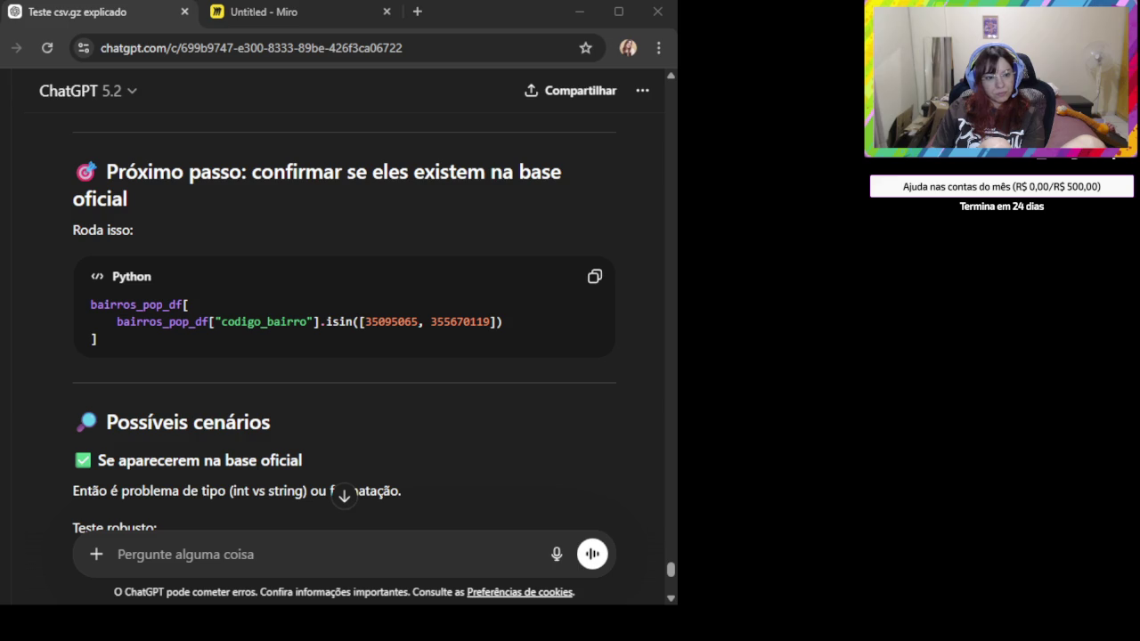
{"action": "left_click", "coordinate": [288, 550]}
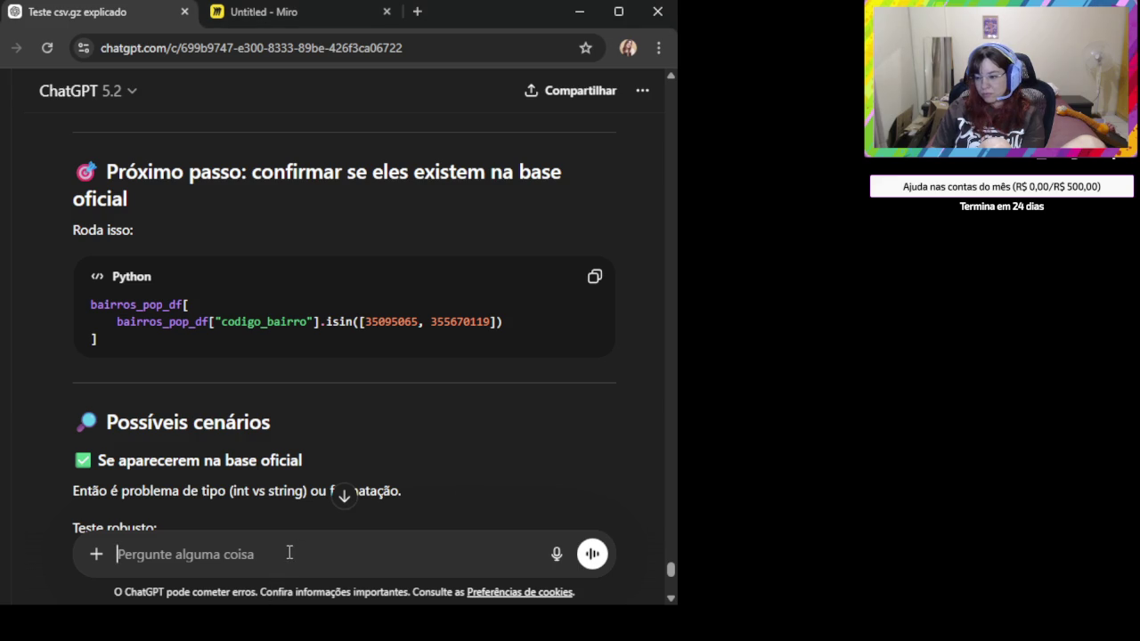
{"action": "key", "text": "ctrl+v"}
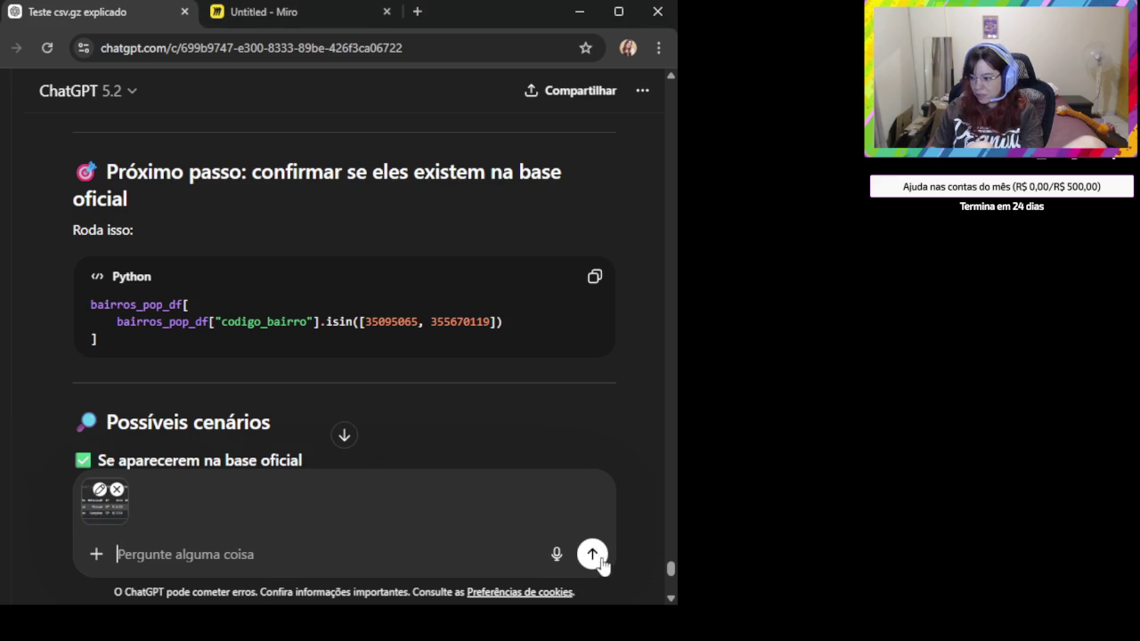
{"action": "left_click", "coordinate": [592, 553]}
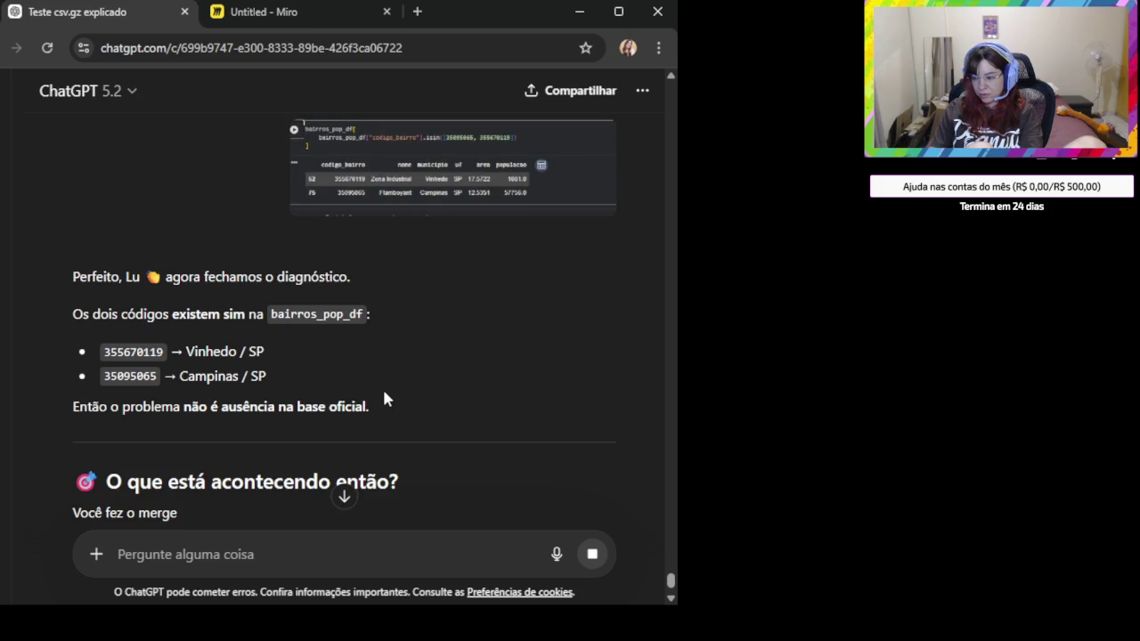
- Read the reply, highlighting the sentence explaining why the merge key fails
{"action": "scroll", "coordinate": [384, 392], "scroll_direction": "up", "scroll_amount": 3}
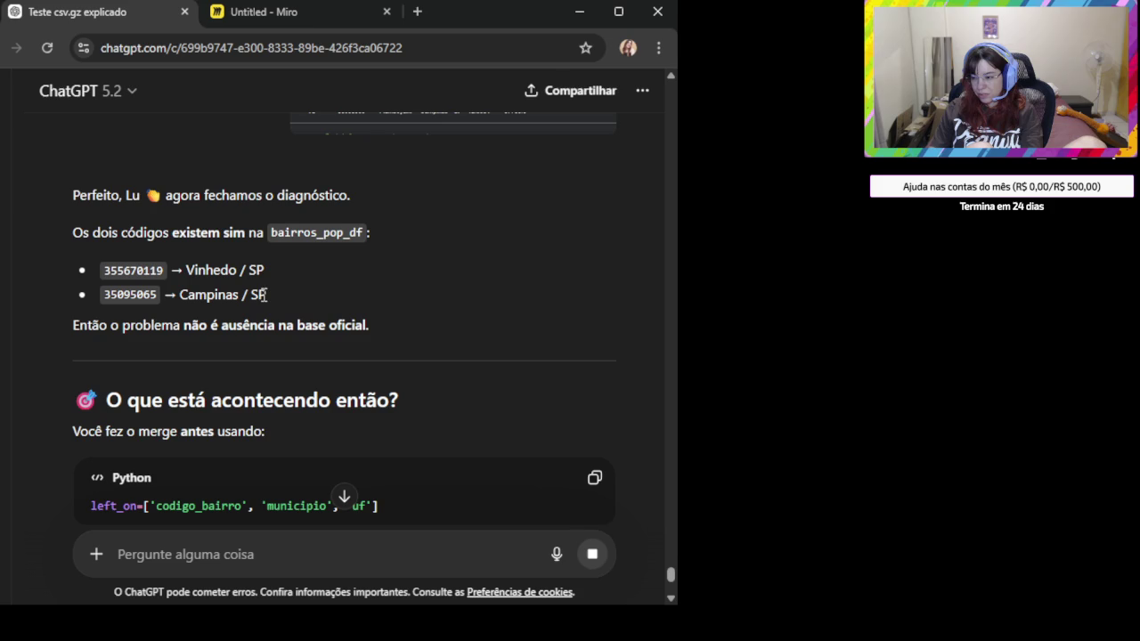
{"action": "scroll", "coordinate": [386, 356], "scroll_direction": "down", "scroll_amount": 2}
{"action": "scroll", "coordinate": [386, 365], "scroll_direction": "up", "scroll_amount": 1}
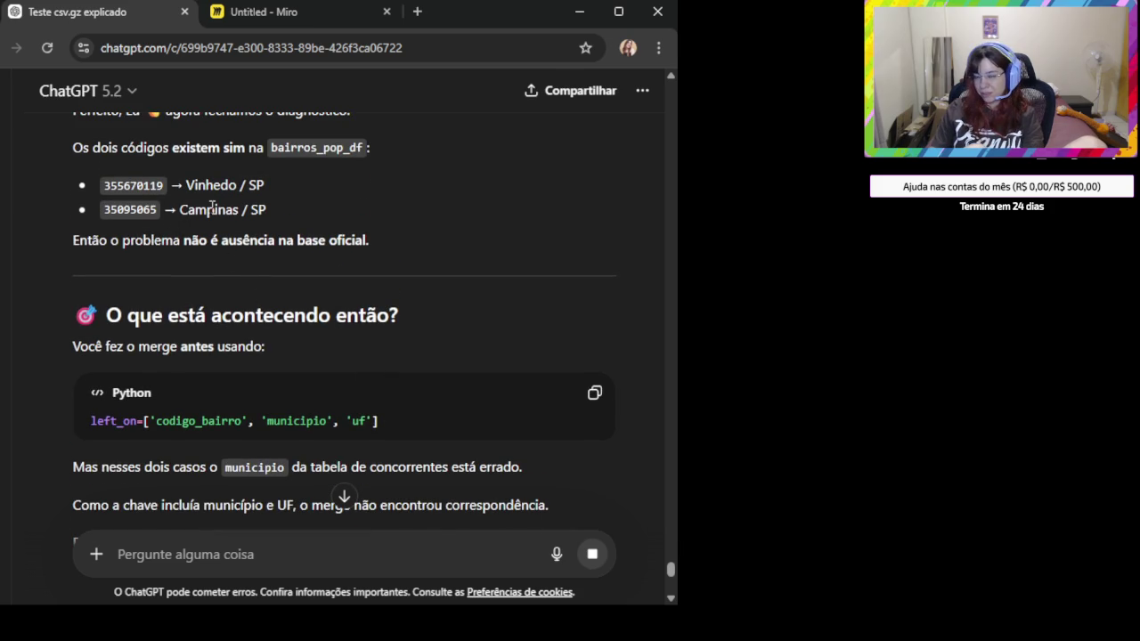
{"action": "scroll", "coordinate": [224, 224], "scroll_direction": "down", "scroll_amount": 2}
{"action": "scroll", "coordinate": [230, 221], "scroll_direction": "down", "scroll_amount": 2}
{"action": "scroll", "coordinate": [234, 220], "scroll_direction": "down", "scroll_amount": 2}
{"action": "scroll", "coordinate": [259, 226], "scroll_direction": "up", "scroll_amount": 3}
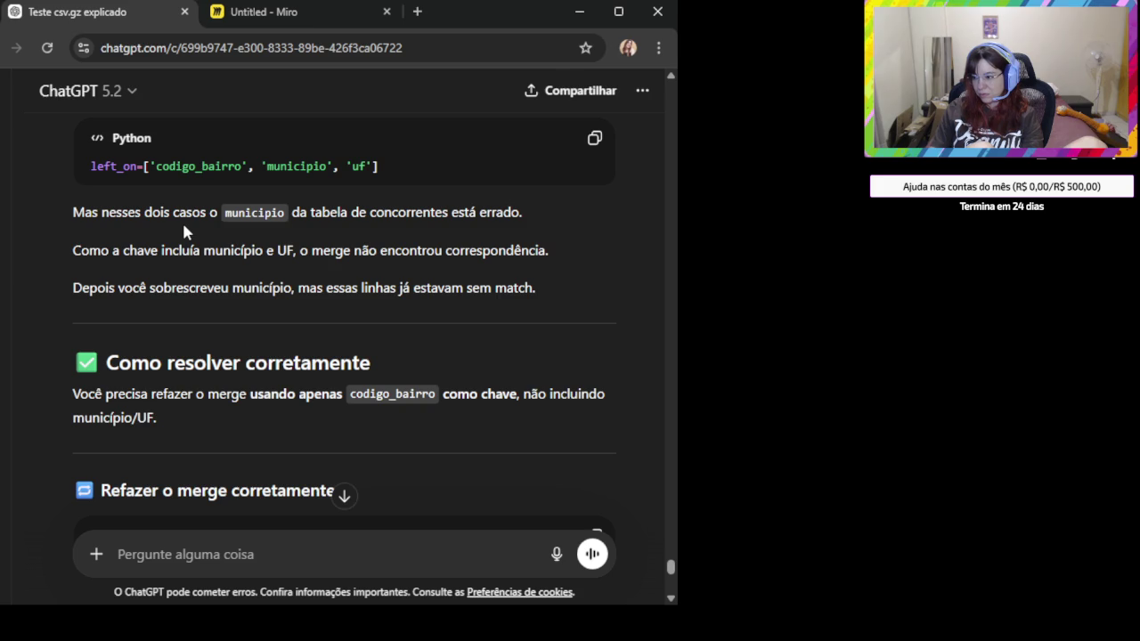
{"action": "double_click", "coordinate": [479, 212]}
{"action": "left_click_drag", "start_coordinate": [109, 250], "coordinate": [557, 250]}
{"action": "scroll", "coordinate": [526, 262], "scroll_direction": "down", "scroll_amount": 1}
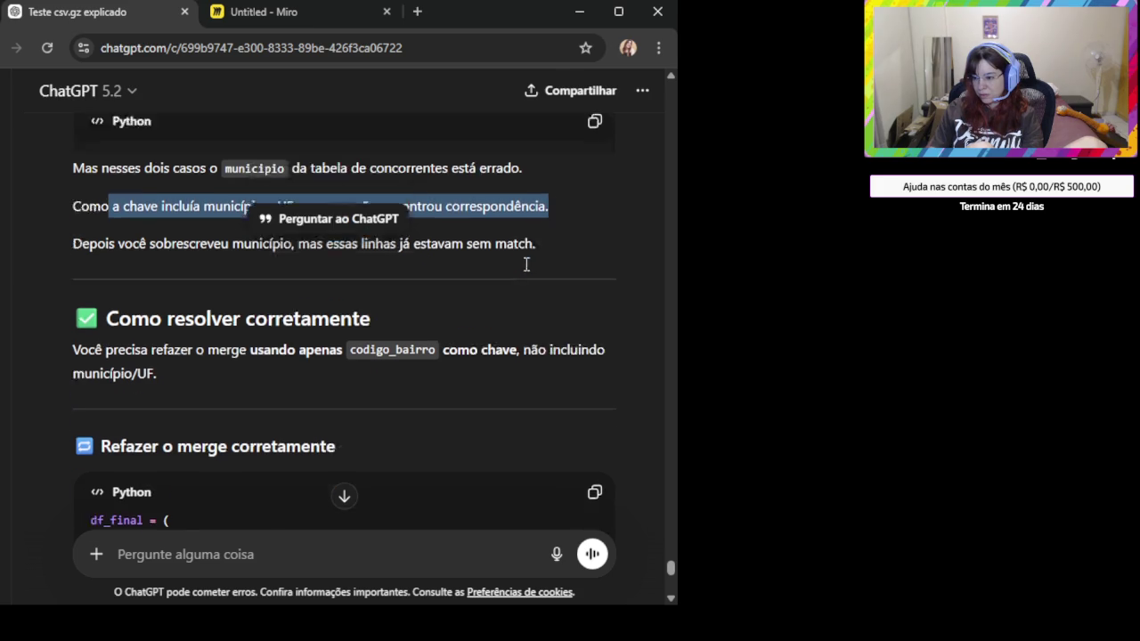
{"action": "scroll", "coordinate": [403, 300], "scroll_direction": "down", "scroll_amount": 2}
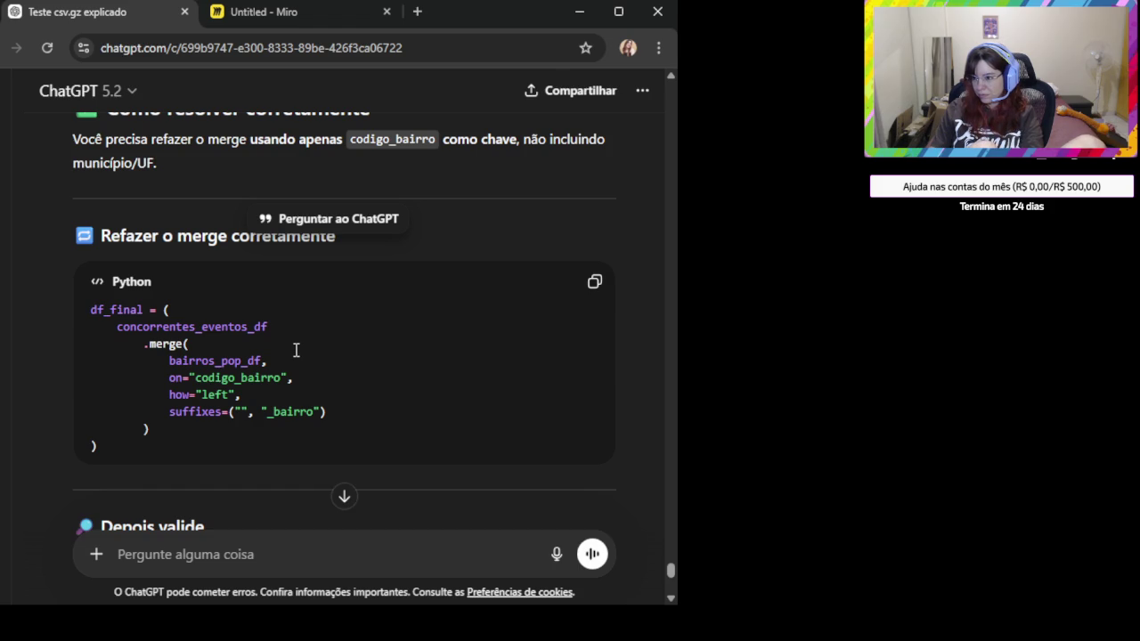
- Highlight the advice to merge on codigo_bairro only, then return to the prompt
{"action": "scroll", "coordinate": [296, 350], "scroll_direction": "up", "scroll_amount": 1}
{"action": "scroll", "coordinate": [295, 351], "scroll_direction": "up", "scroll_amount": 1}
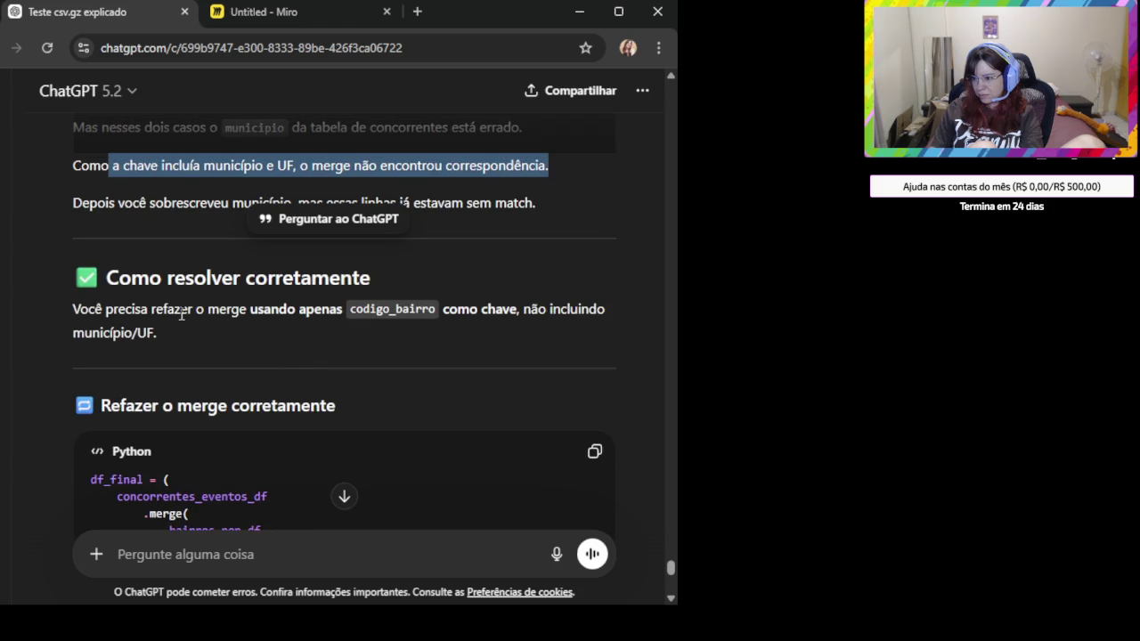
{"action": "mouse_move", "coordinate": [180, 313]}
{"action": "left_mouse_down"}
{"action": "mouse_move", "coordinate": [377, 326]}
{"action": "mouse_move", "coordinate": [584, 315]}
{"action": "left_mouse_up"}
{"action": "scroll", "coordinate": [557, 336], "scroll_direction": "down", "scroll_amount": 1}
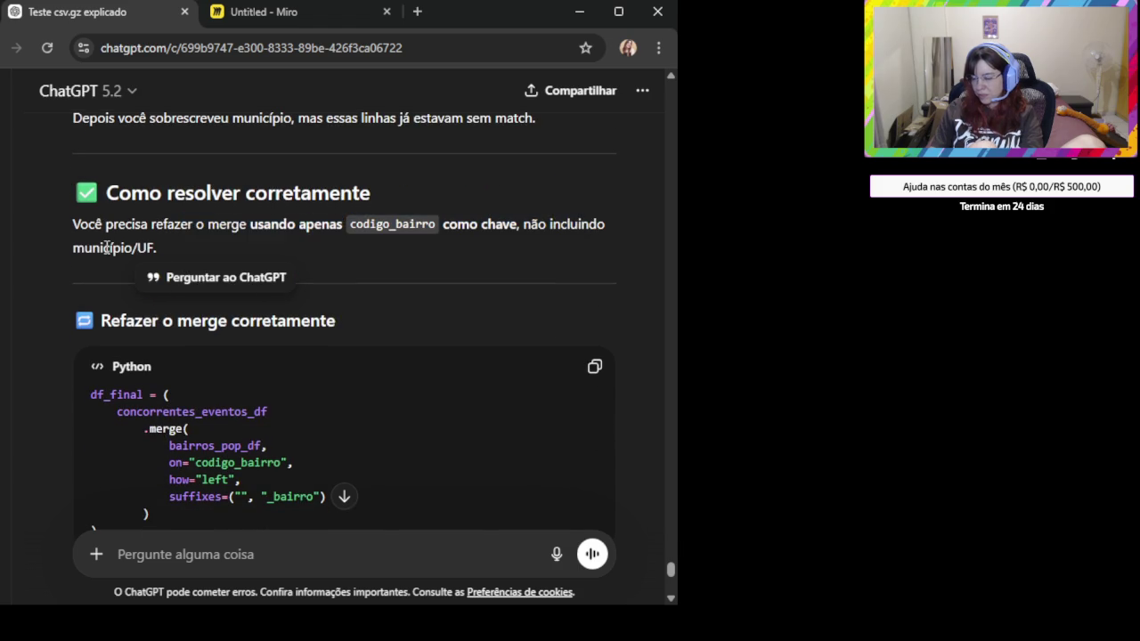
{"action": "triple_click", "coordinate": [166, 256]}
{"action": "scroll", "coordinate": [324, 293], "scroll_direction": "down", "scroll_amount": 1}
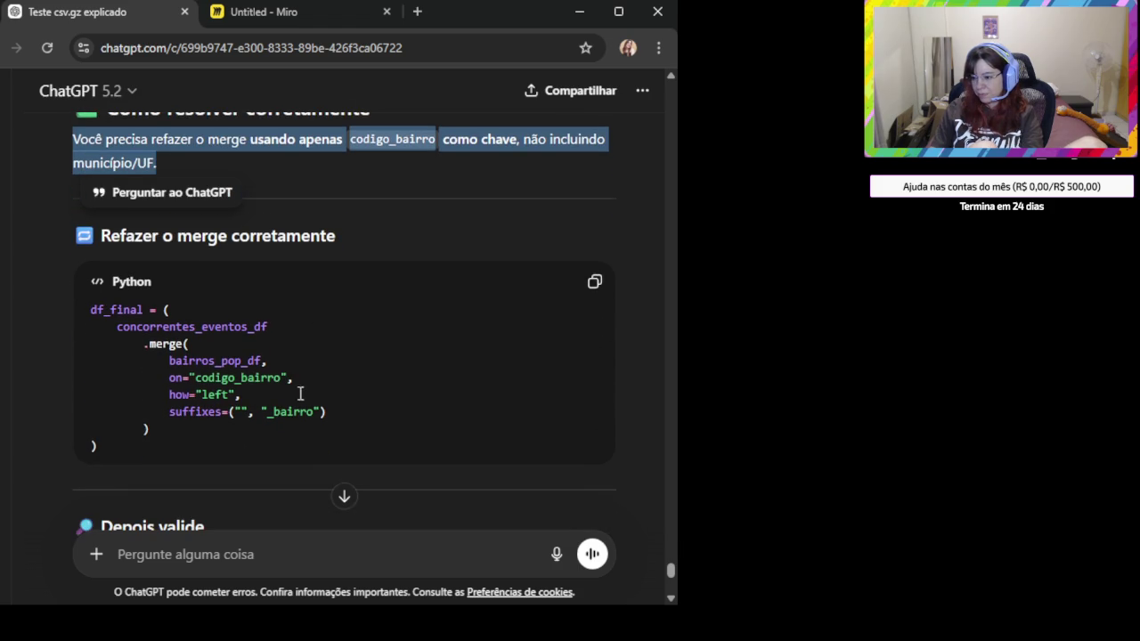
{"action": "scroll", "coordinate": [303, 397], "scroll_direction": "down", "scroll_amount": 2}
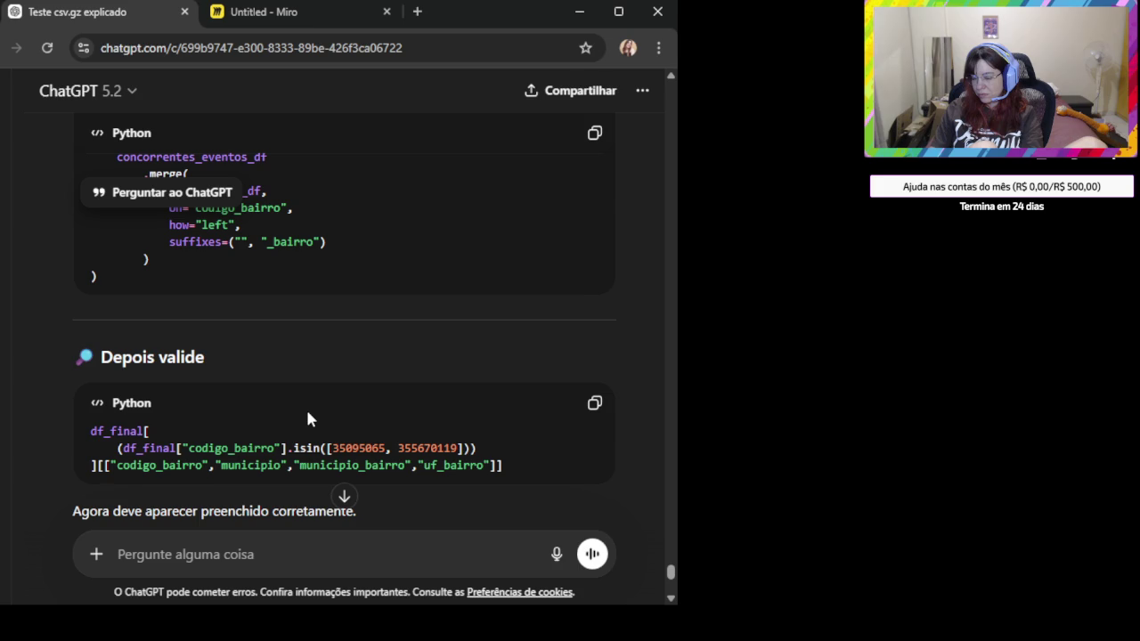
{"action": "left_click", "coordinate": [234, 545]}
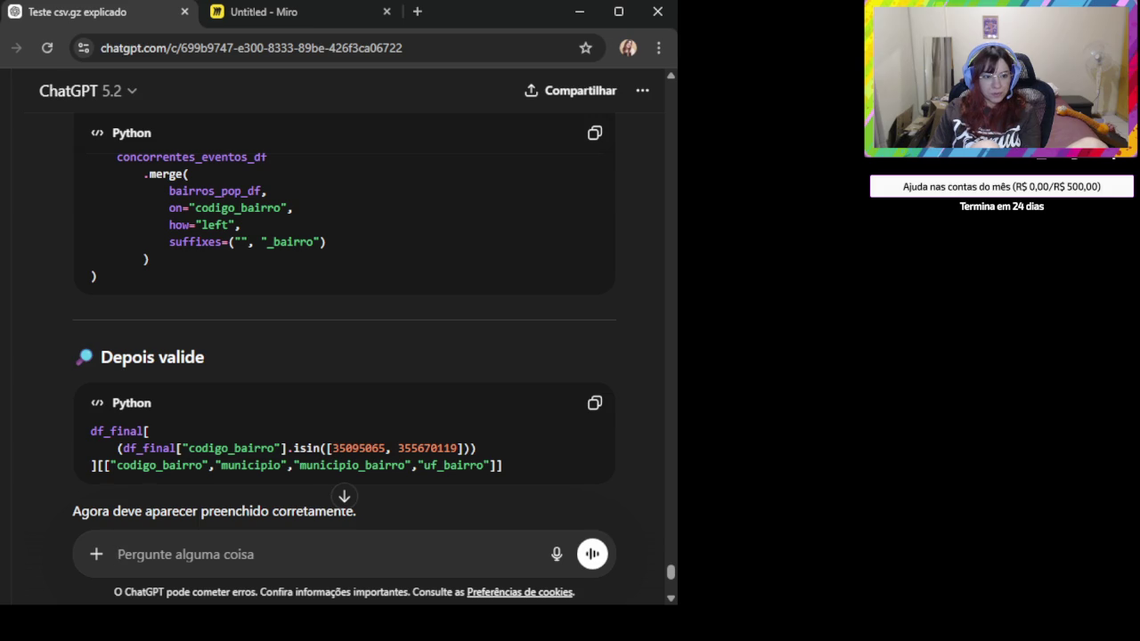
- Paste the codigo_bairro/uf merge code and note 'Esse é o meu merge… não estou utilizando municipio e os ufs são iguals'
{"action": "left_click", "coordinate": [337, 563]}
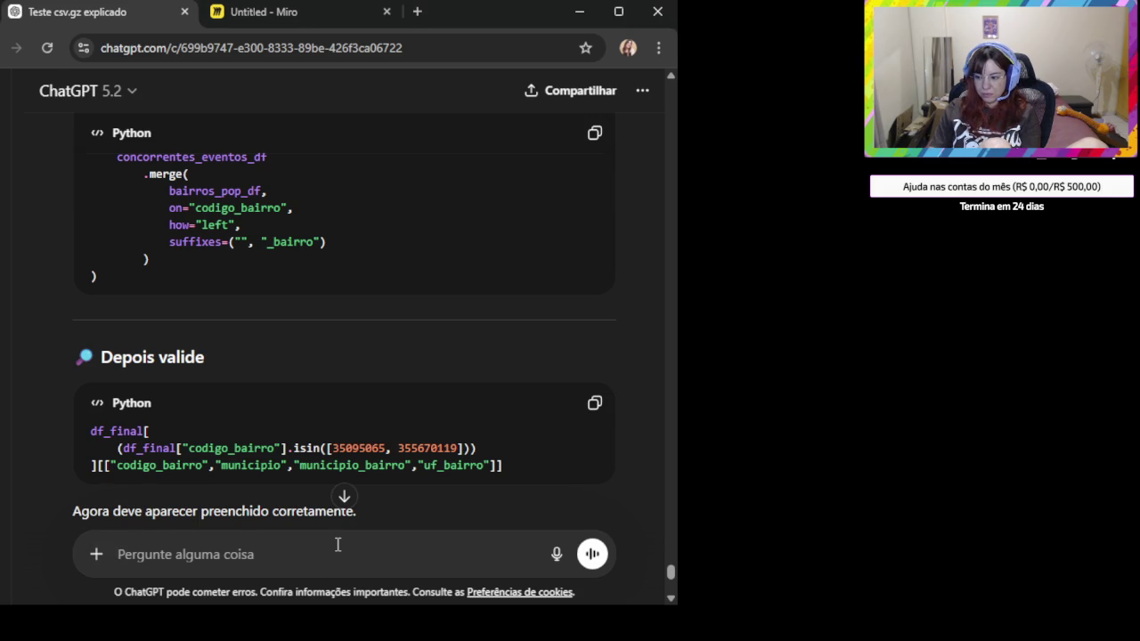
{"action": "key", "text": "ctrl+v"}
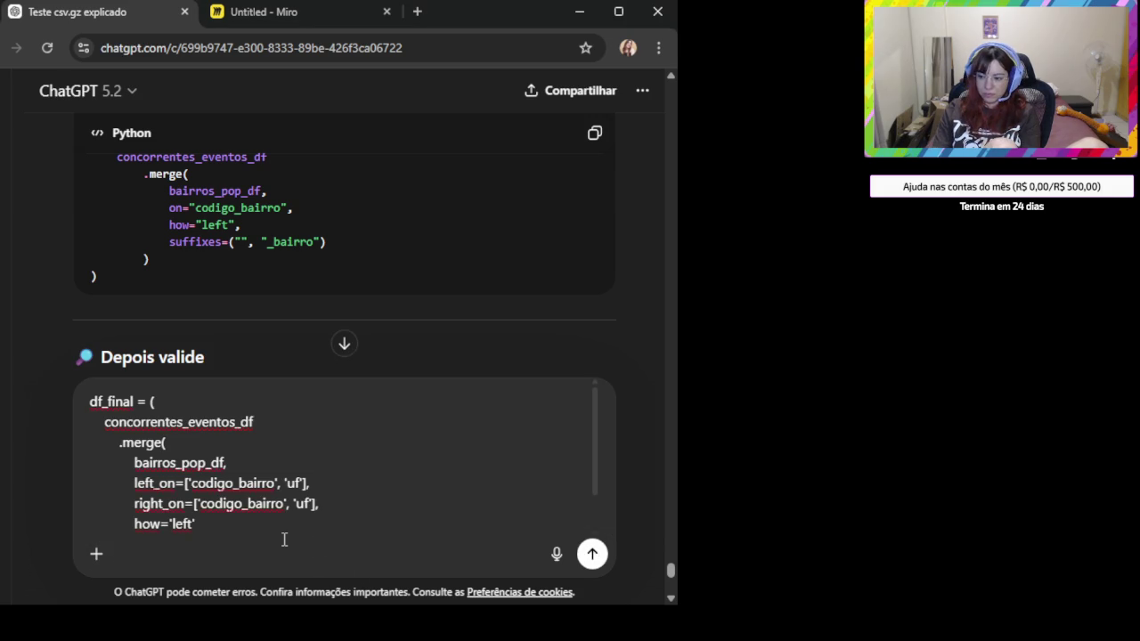
{"action": "key", "text": "Return"}
{"action": "type", "text": "Esse é o meu merge eu não estou util"}
{"action": "key", "text": "BackSpace"}
{"action": "key", "text": "BackSpace"}
{"action": "type", "text": "ilizando"}
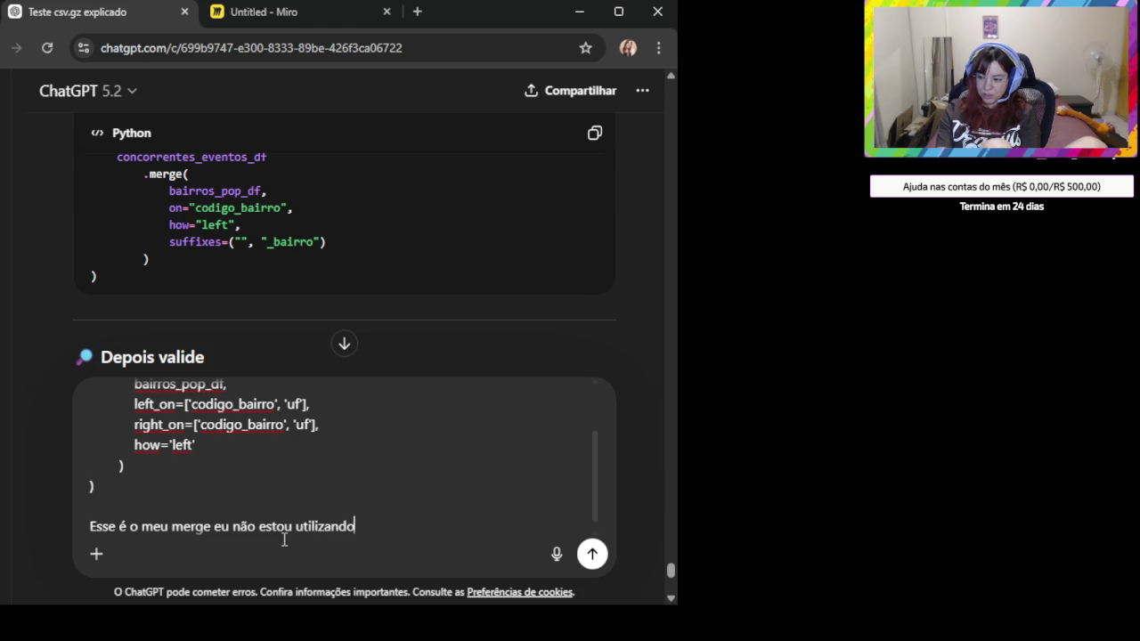
{"action": "type", "text": "m"}
{"action": "type", "text": "unicipio e os ufs são iguals"}
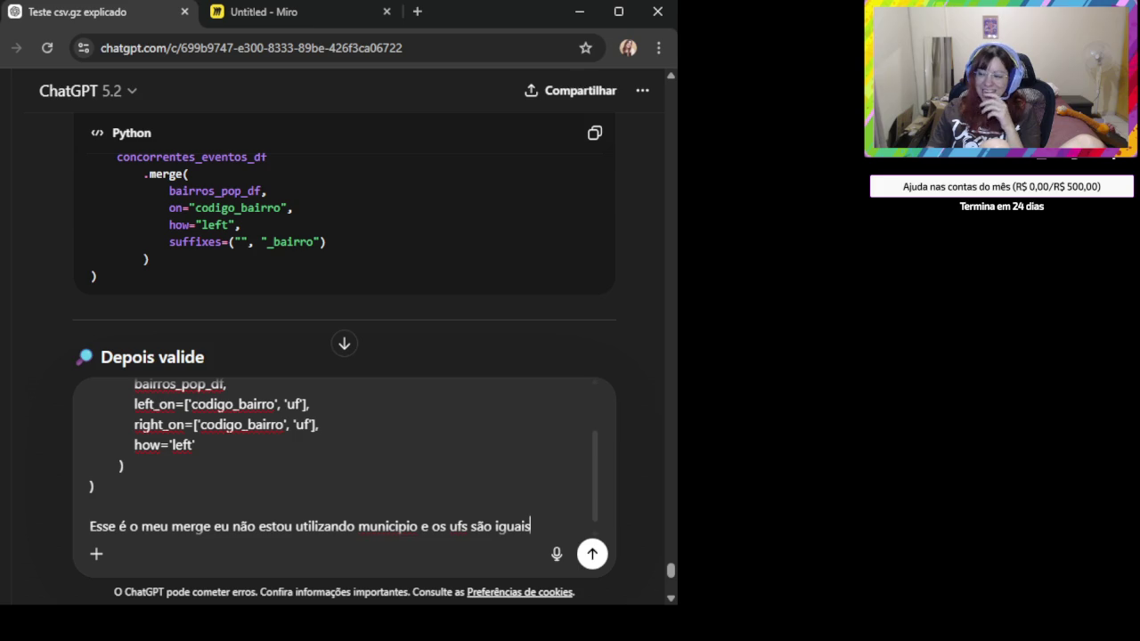
{"action": "scroll", "coordinate": [419, 263], "scroll_direction": "up", "scroll_amount": 1}
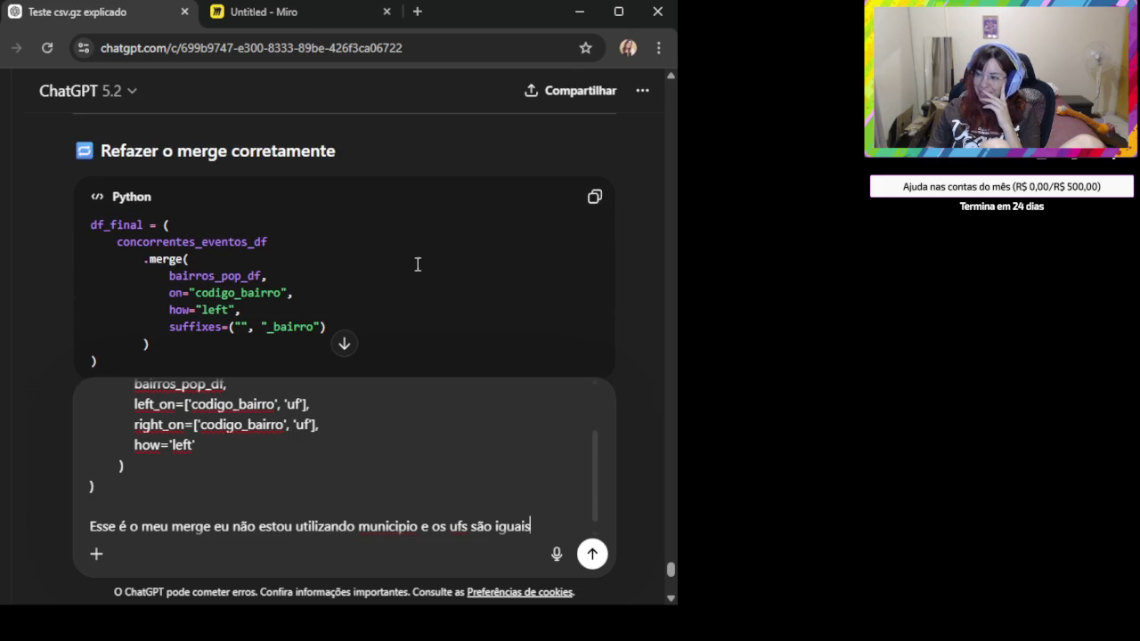
- Send the merge message and highlight the reply's three remaining possibilities
{"action": "left_click", "coordinate": [592, 554]}
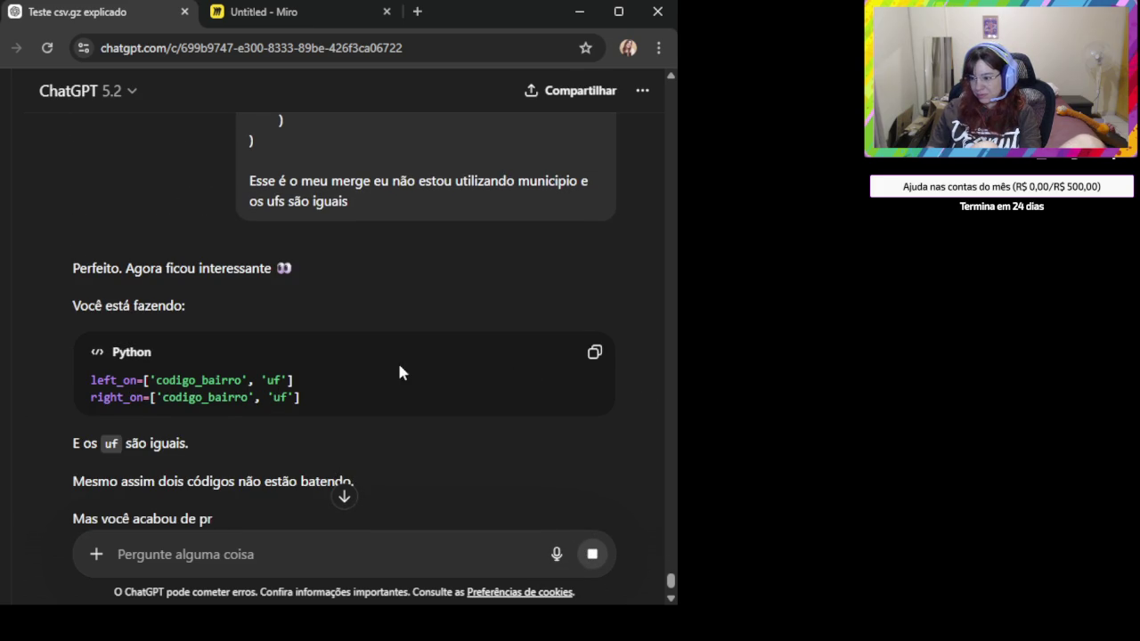
{"action": "scroll", "coordinate": [391, 369], "scroll_direction": "down", "scroll_amount": 1}
{"action": "scroll", "coordinate": [380, 401], "scroll_direction": "down", "scroll_amount": 1}
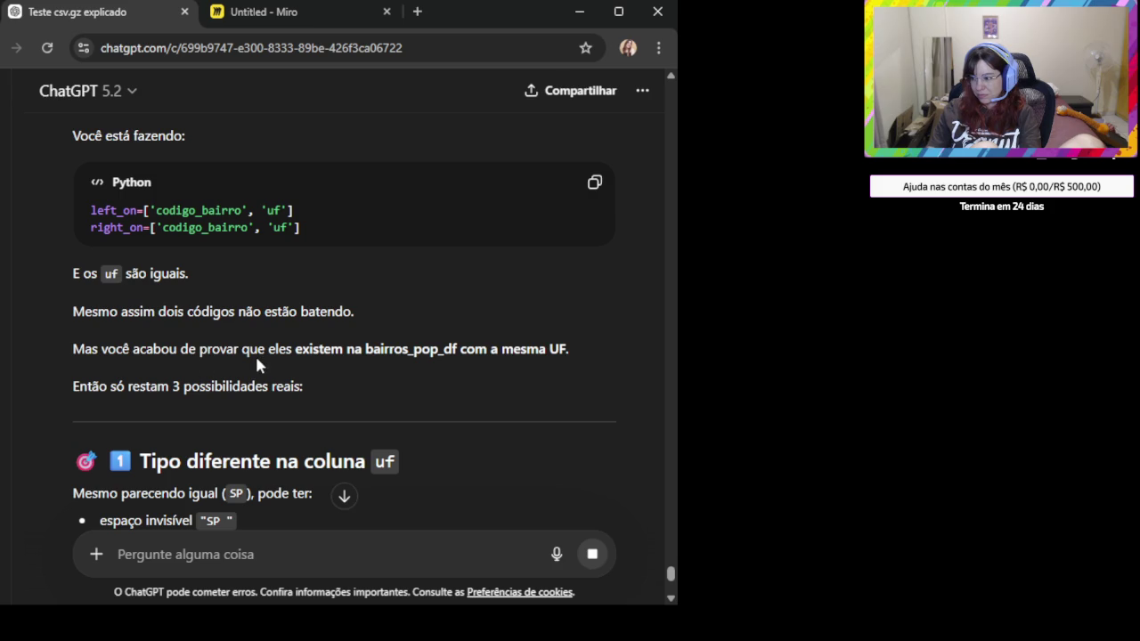
{"action": "left_click_drag", "start_coordinate": [157, 387], "coordinate": [331, 388]}
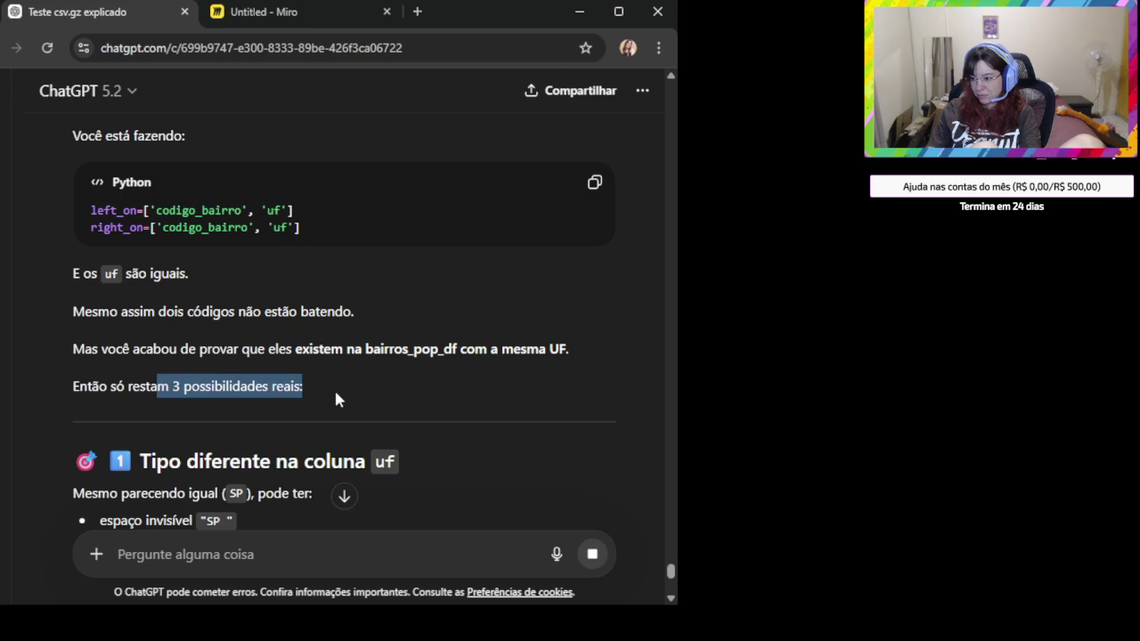
{"action": "scroll", "coordinate": [336, 393], "scroll_direction": "down", "scroll_amount": 2}
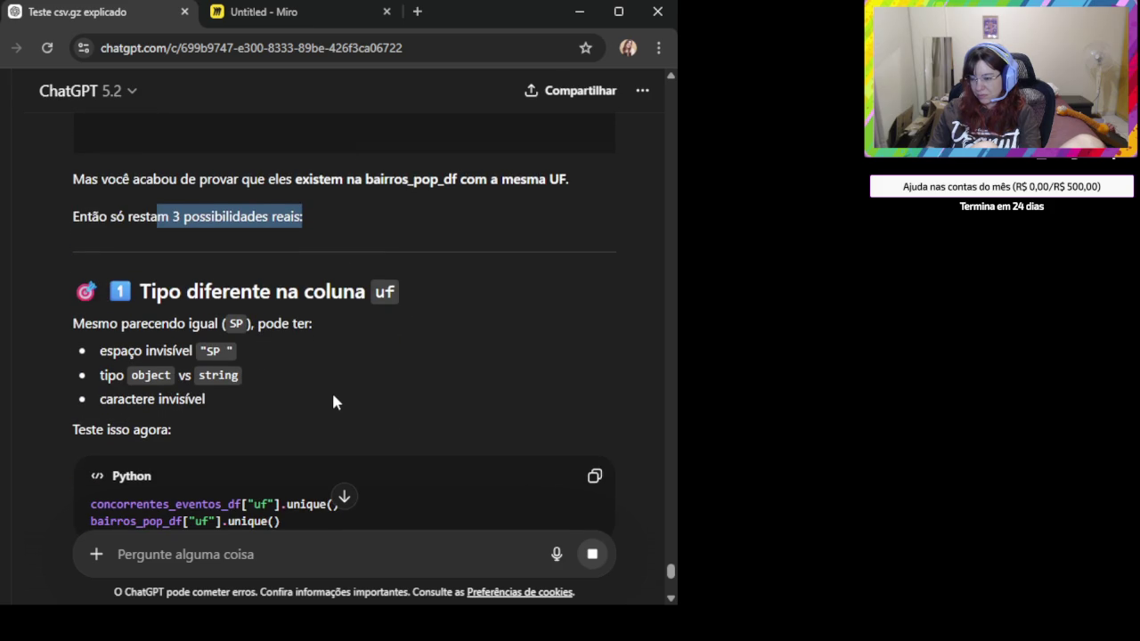
{"action": "scroll", "coordinate": [334, 401], "scroll_direction": "down", "scroll_amount": 1}
- Highlight the trailing-space 'SP' example and copy the unique uf values code
{"action": "left_click_drag", "start_coordinate": [147, 264], "coordinate": [221, 265]}
{"action": "left_click", "coordinate": [226, 266]}
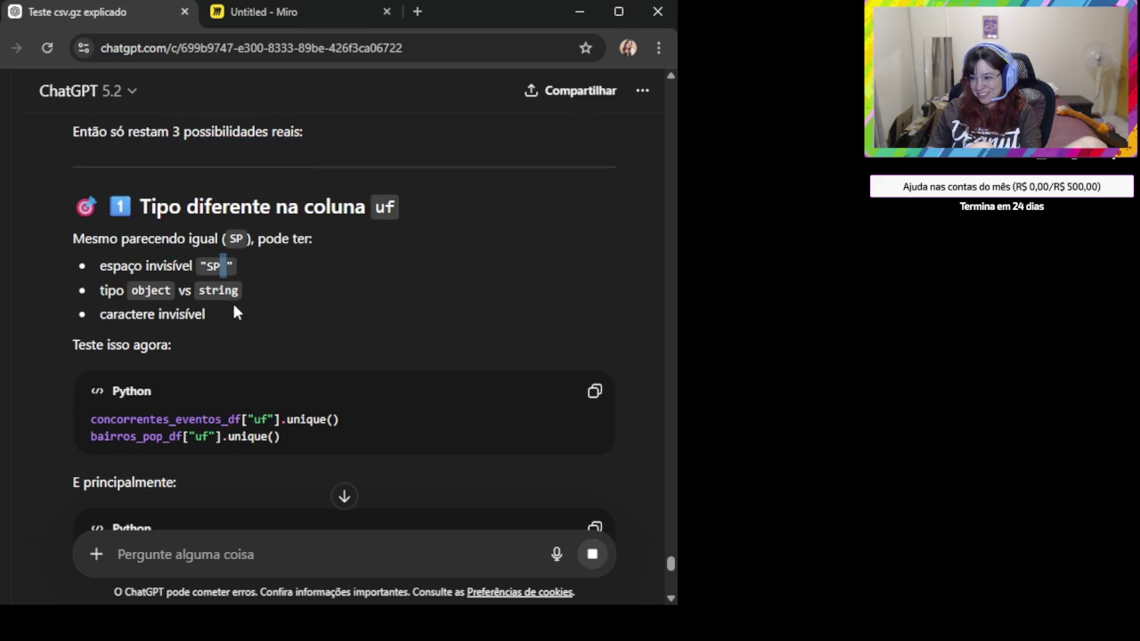
{"action": "scroll", "coordinate": [339, 347], "scroll_direction": "down", "scroll_amount": 1}
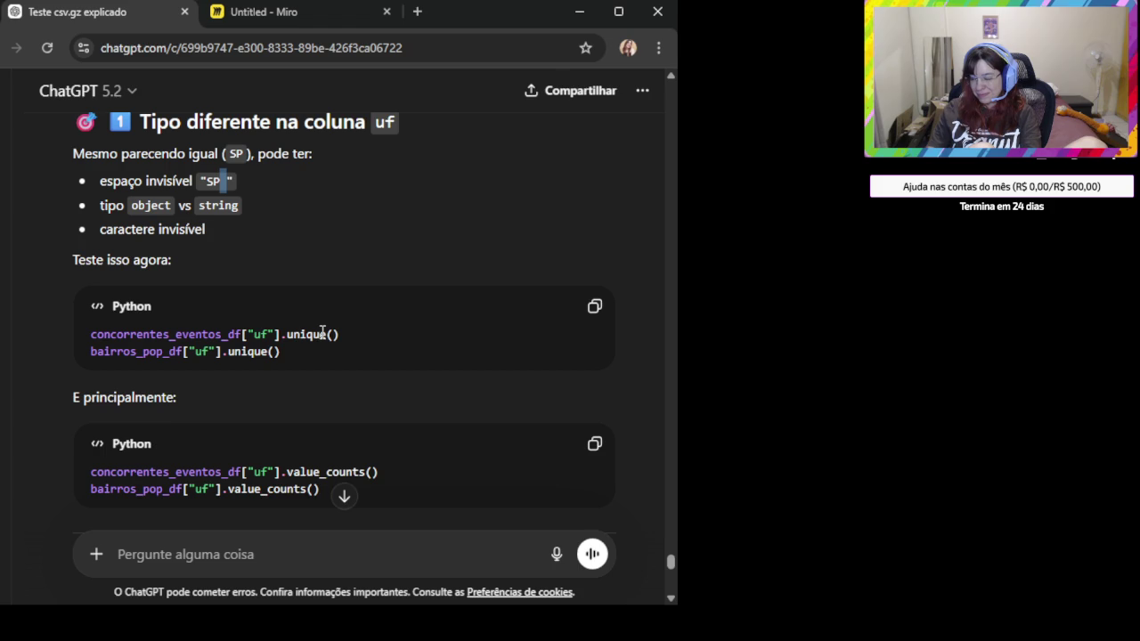
{"action": "left_click", "coordinate": [594, 306]}
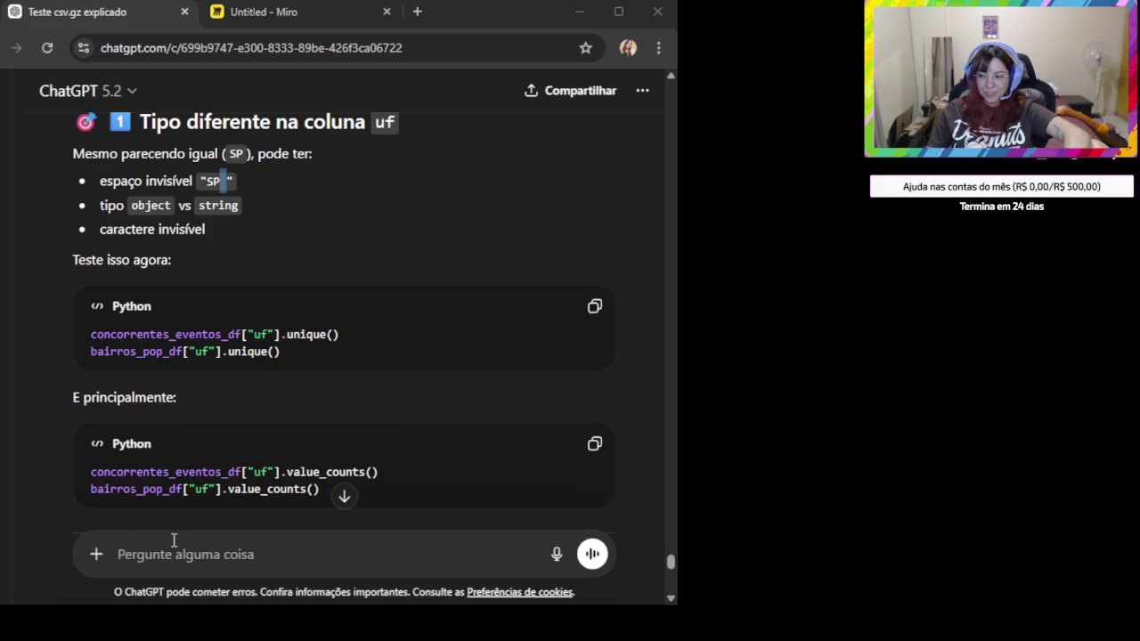
- Copy the value_counts snippet, then send a screenshot of the uf check results
{"action": "left_click", "coordinate": [595, 444]}
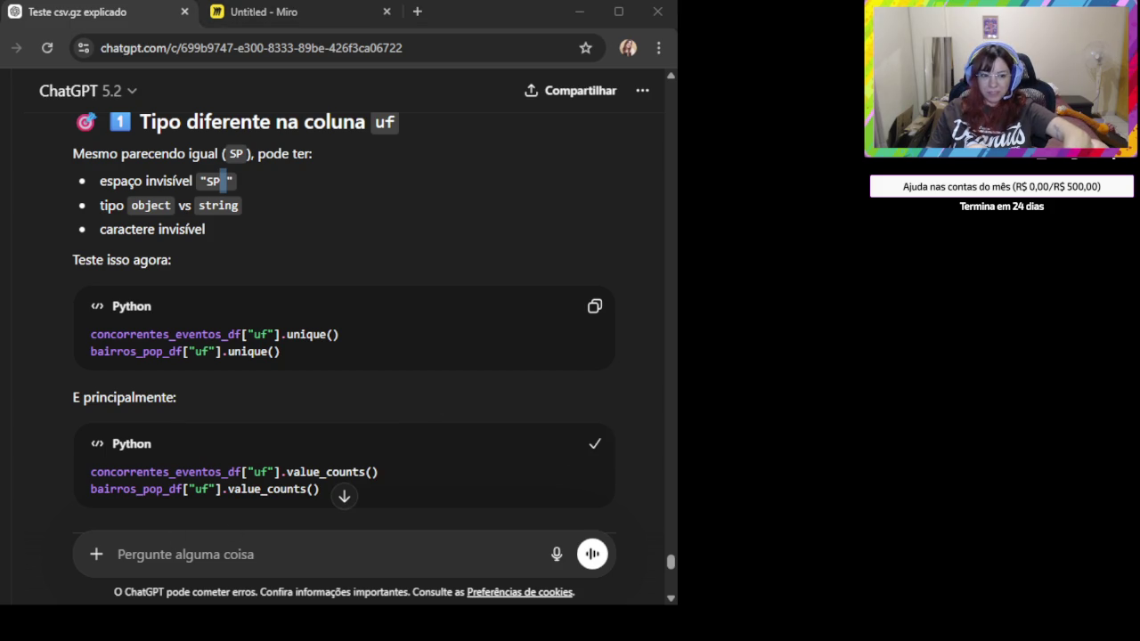
{"action": "scroll", "coordinate": [525, 449], "scroll_direction": "down", "scroll_amount": 2}
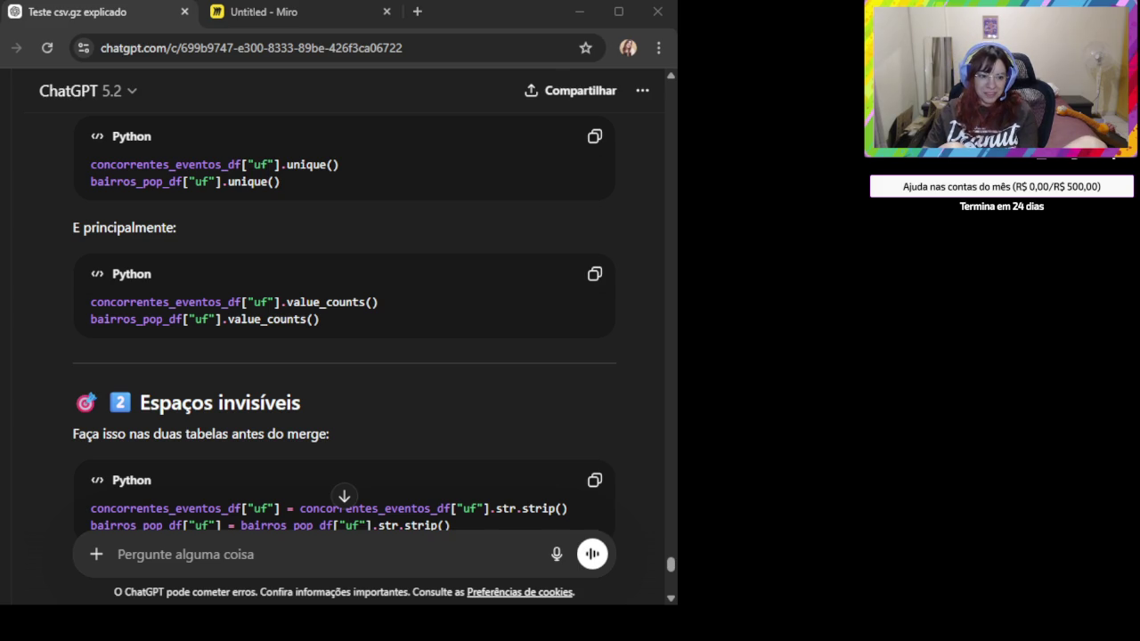
{"action": "scroll", "coordinate": [293, 491], "scroll_direction": "down", "scroll_amount": 2}
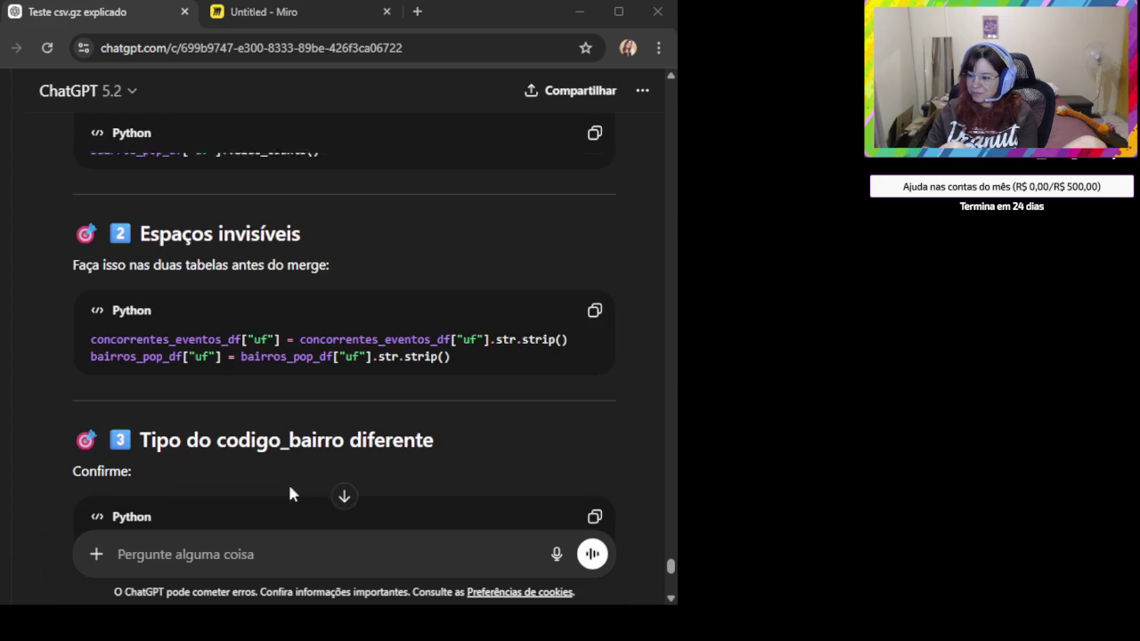
{"action": "scroll", "coordinate": [348, 516], "scroll_direction": "down", "scroll_amount": 2}
{"action": "left_click", "coordinate": [295, 552]}
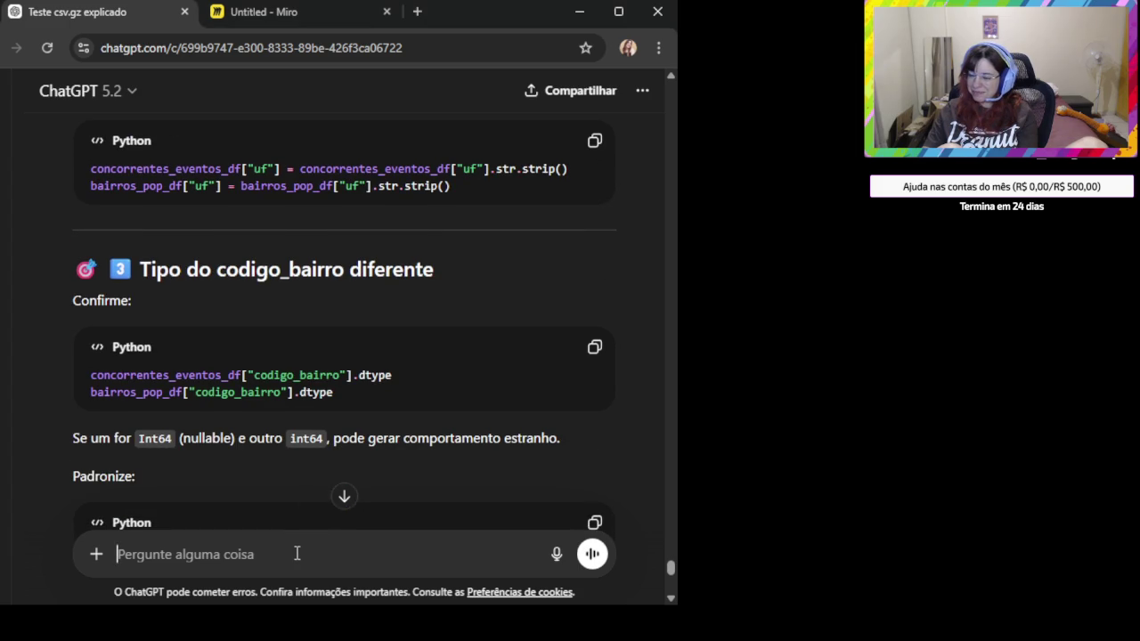
{"action": "key", "text": "ctrl+v"}
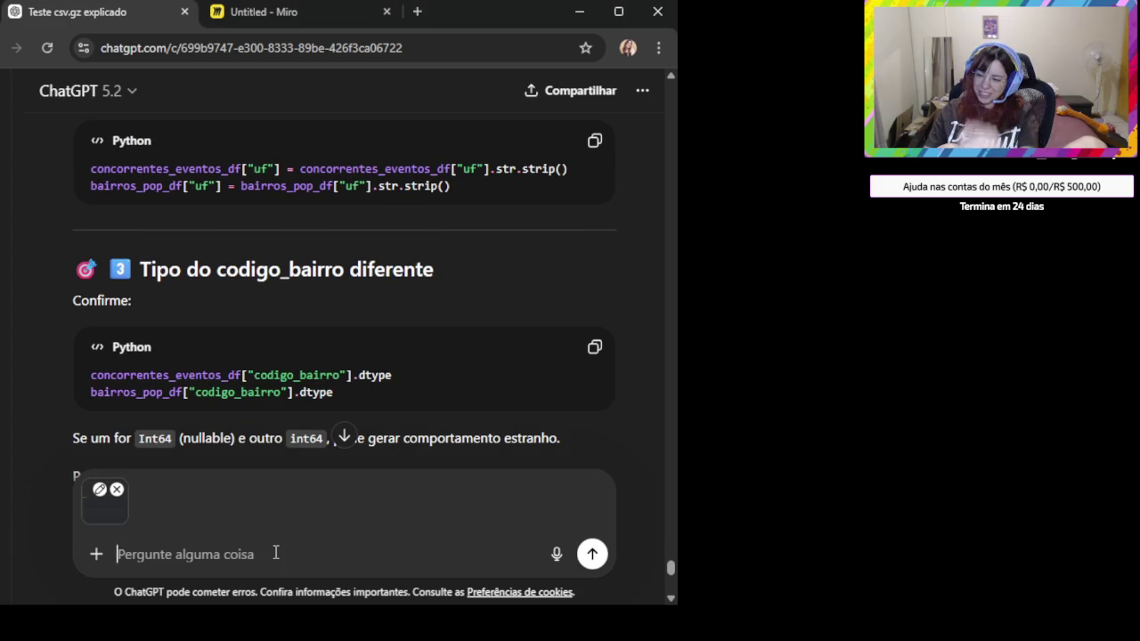
{"action": "left_click", "coordinate": [592, 555]}
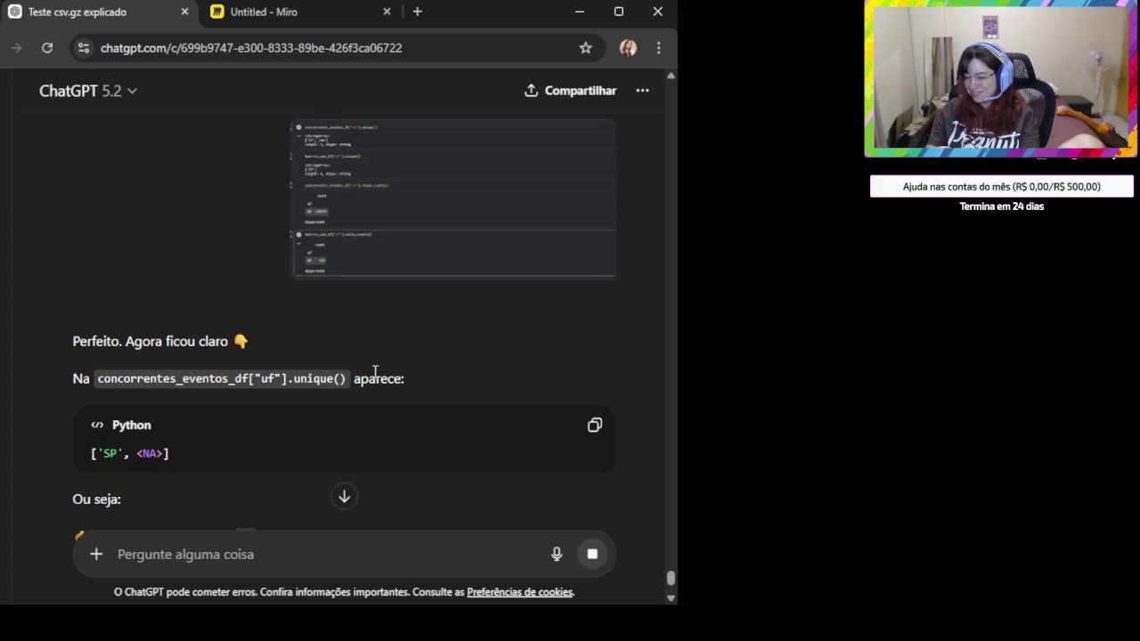
- Scroll through the NA uf explanation down to the 'SOLUÇÃO CORRETA' codigo_bairro merge
{"action": "scroll", "coordinate": [310, 403], "scroll_direction": "down", "scroll_amount": 1}
{"action": "scroll", "coordinate": [241, 325], "scroll_direction": "down", "scroll_amount": 1}
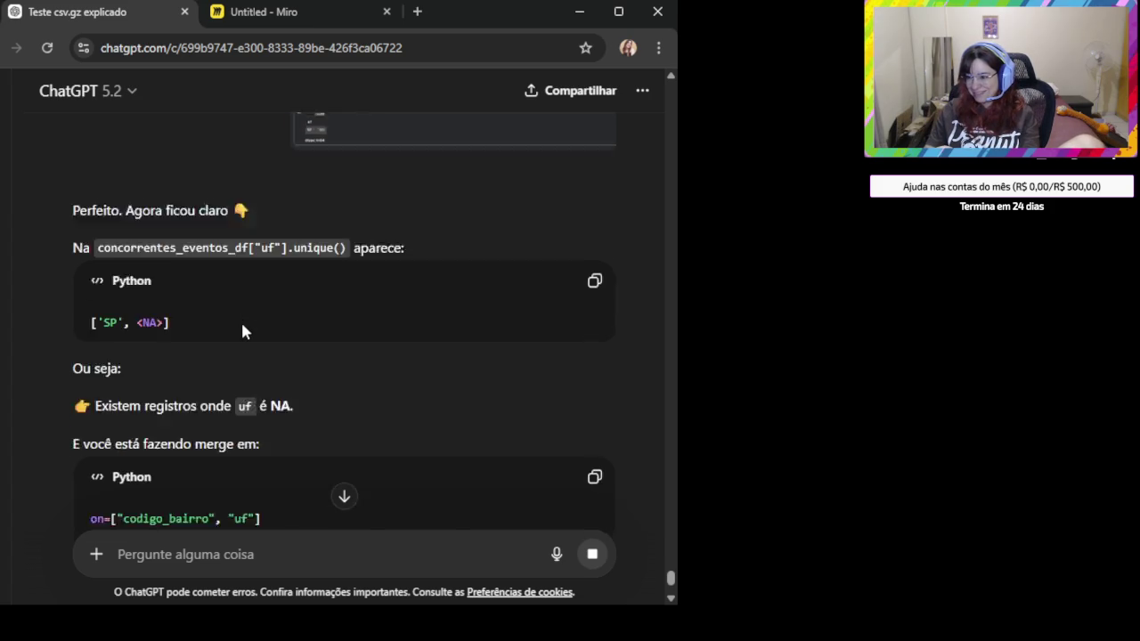
{"action": "scroll", "coordinate": [240, 320], "scroll_direction": "down", "scroll_amount": 3}
{"action": "scroll", "coordinate": [250, 313], "scroll_direction": "down", "scroll_amount": 1}
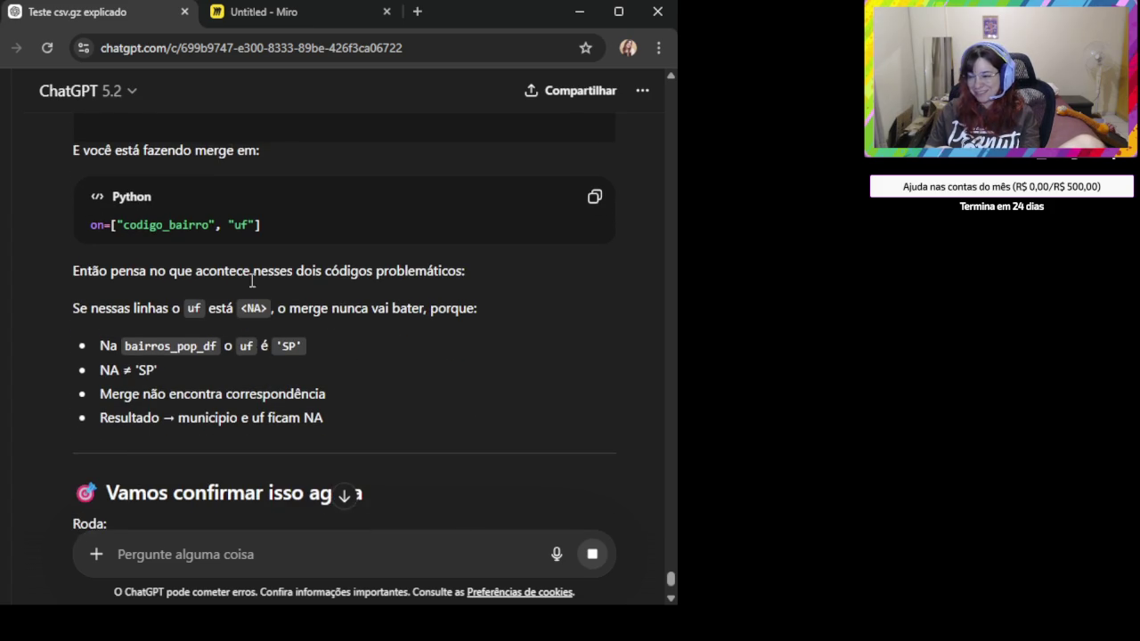
{"action": "scroll", "coordinate": [251, 298], "scroll_direction": "down", "scroll_amount": 3}
{"action": "scroll", "coordinate": [249, 277], "scroll_direction": "down", "scroll_amount": 1}
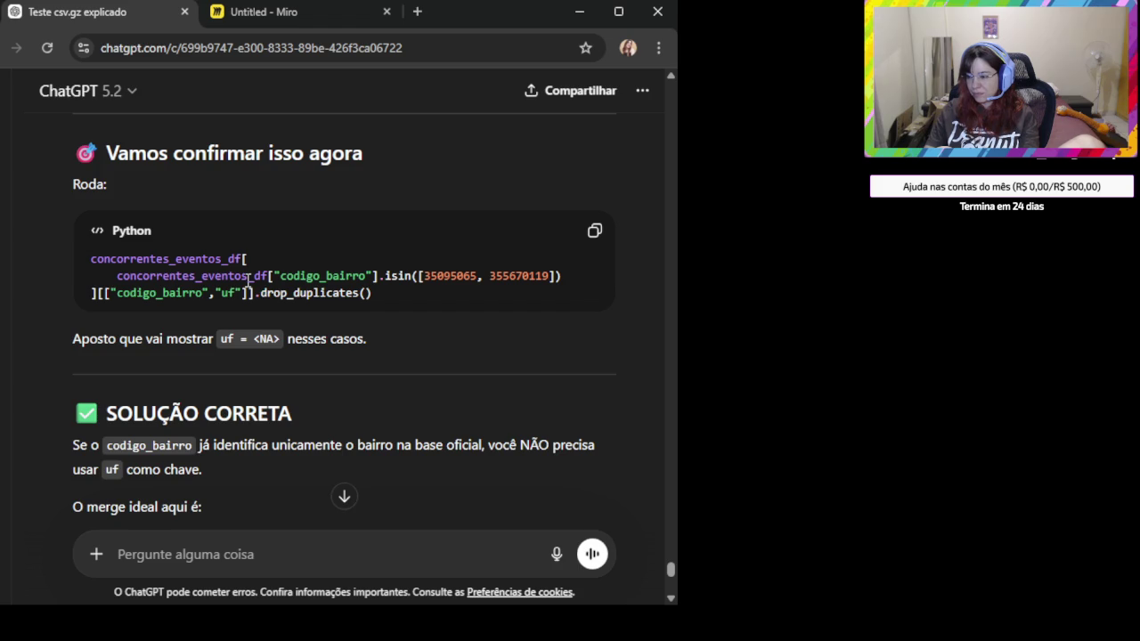
{"action": "scroll", "coordinate": [249, 279], "scroll_direction": "up", "scroll_amount": 2}
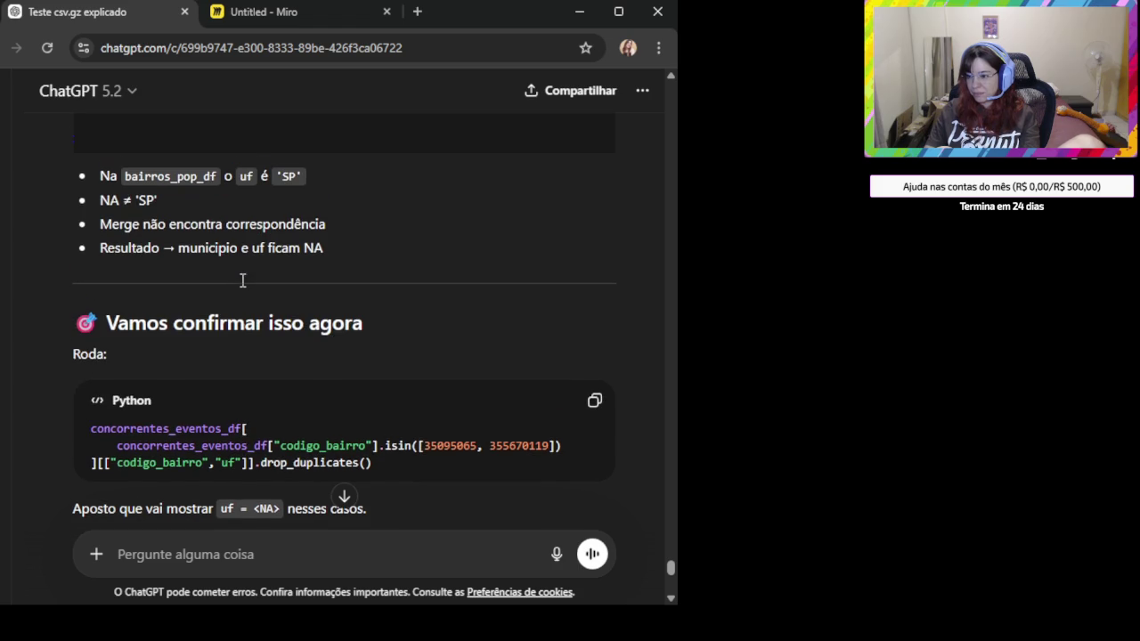
{"action": "scroll", "coordinate": [242, 286], "scroll_direction": "up", "scroll_amount": 2}
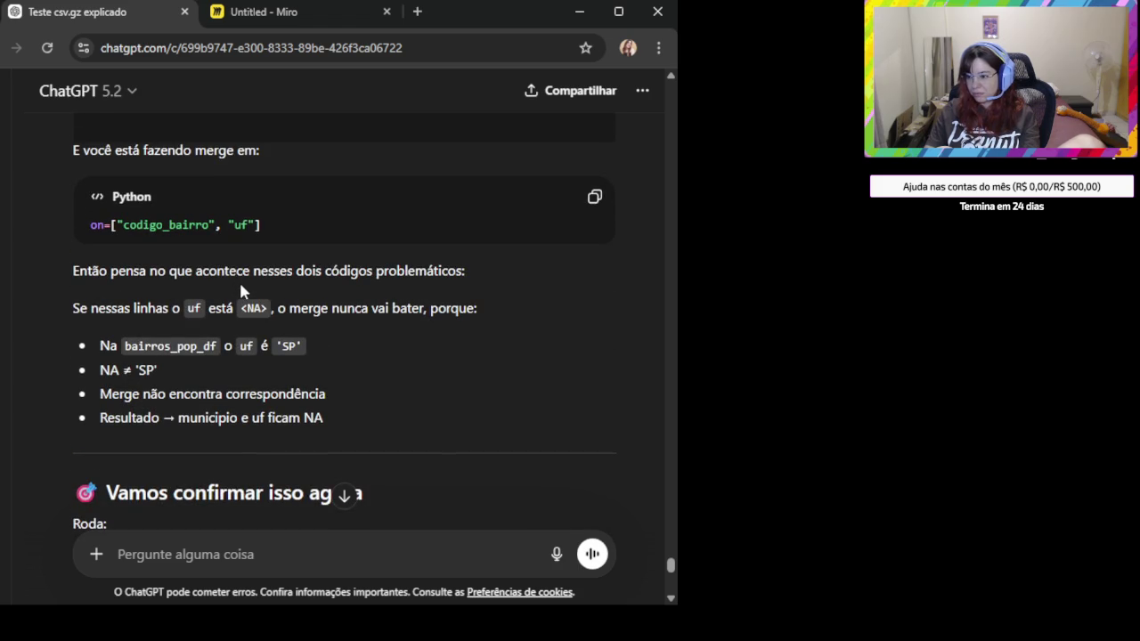
{"action": "scroll", "coordinate": [240, 287], "scroll_direction": "up", "scroll_amount": 1}
{"action": "scroll", "coordinate": [241, 287], "scroll_direction": "down", "scroll_amount": 2}
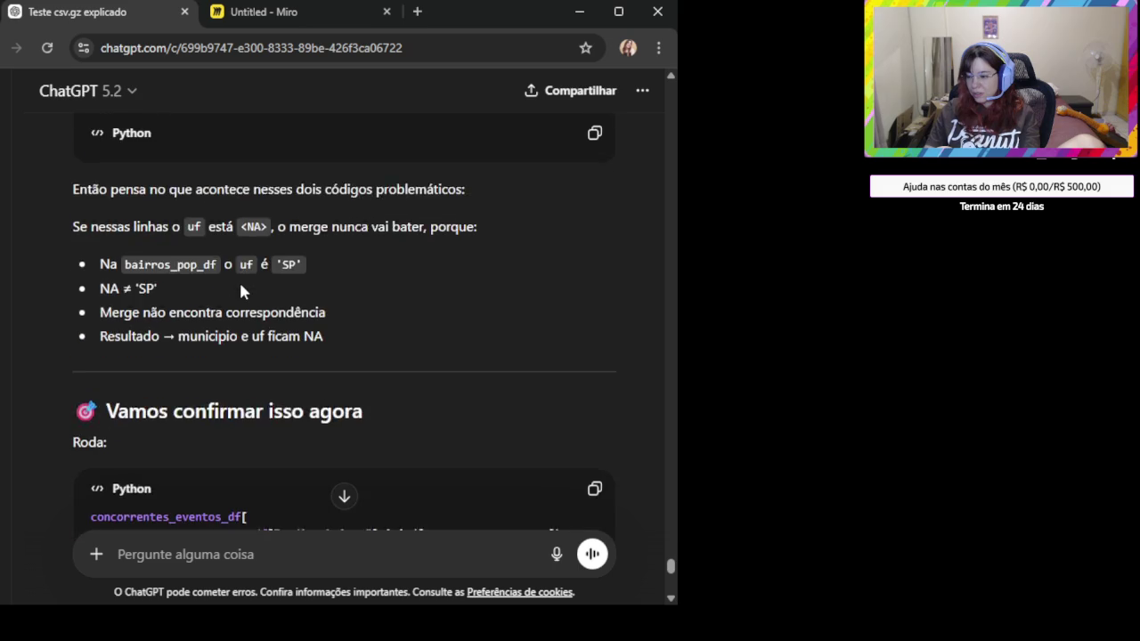
{"action": "scroll", "coordinate": [241, 286], "scroll_direction": "down", "scroll_amount": 2}
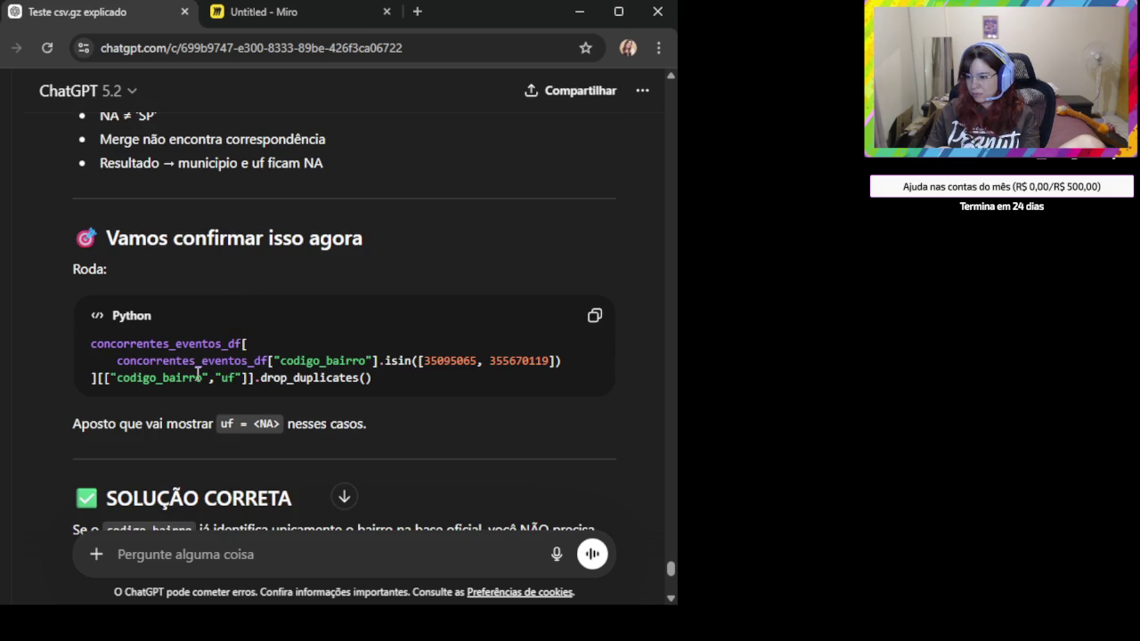
{"action": "scroll", "coordinate": [197, 373], "scroll_direction": "up", "scroll_amount": 1}
{"action": "scroll", "coordinate": [197, 372], "scroll_direction": "down", "scroll_amount": 1}
{"action": "scroll", "coordinate": [199, 373], "scroll_direction": "down", "scroll_amount": 2}
{"action": "scroll", "coordinate": [199, 372], "scroll_direction": "down", "scroll_amount": 2}
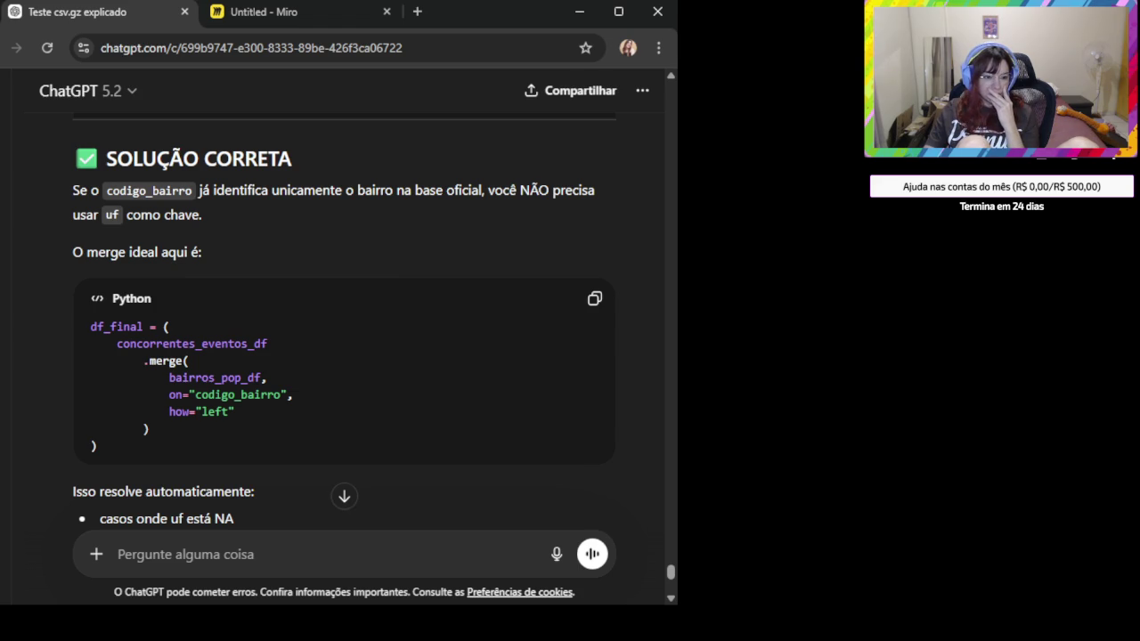
{"action": "key", "text": "alt+Tab"}
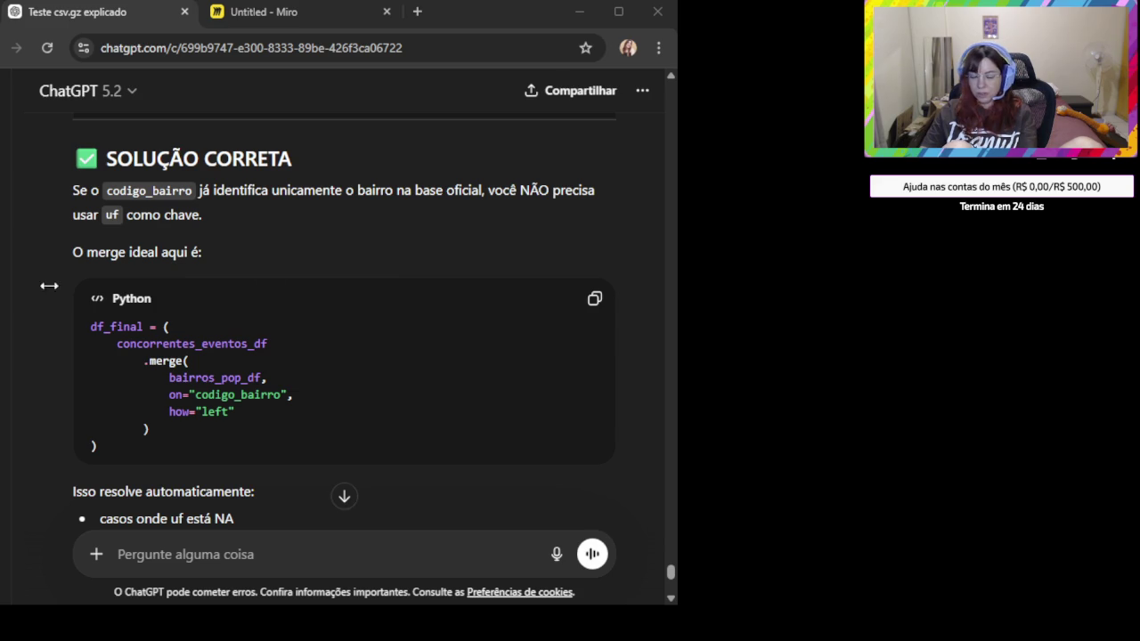
{"action": "scroll", "coordinate": [407, 382], "scroll_direction": "down", "scroll_amount": 2}
- Highlight the 'Por que isso é seguro?' bullet about the two problematic codes, then clear it
{"action": "scroll", "coordinate": [403, 387], "scroll_direction": "down", "scroll_amount": 1}
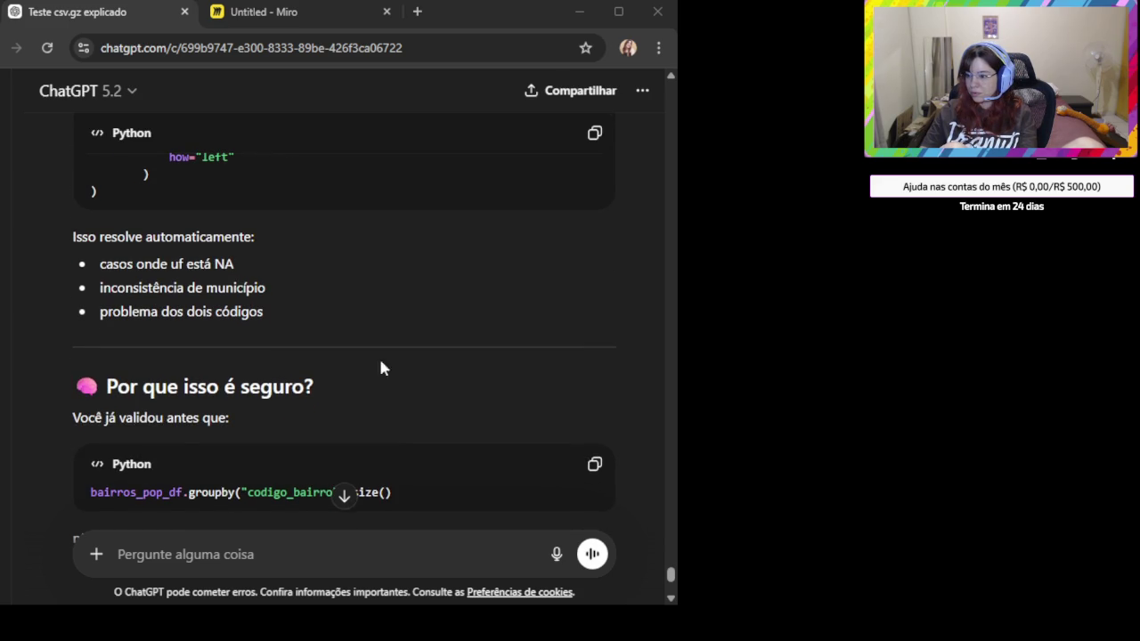
{"action": "scroll", "coordinate": [249, 303], "scroll_direction": "down", "scroll_amount": 2}
{"action": "scroll", "coordinate": [257, 316], "scroll_direction": "up", "scroll_amount": 2}
{"action": "left_click_drag", "start_coordinate": [130, 288], "coordinate": [308, 303]}
{"action": "left_click_drag", "start_coordinate": [120, 311], "coordinate": [302, 329]}
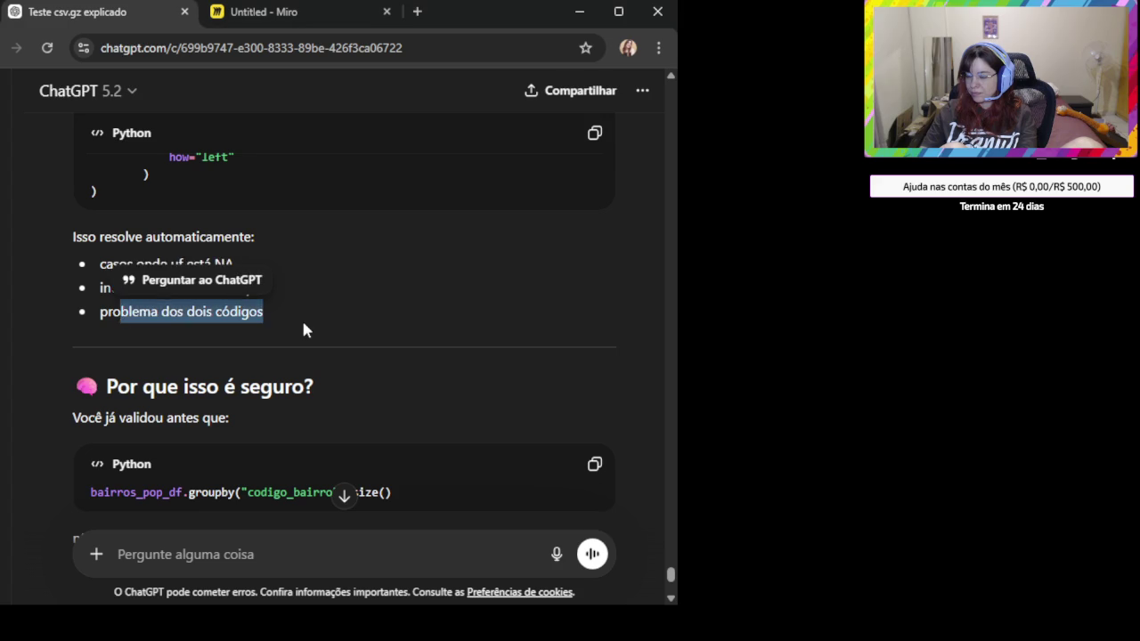
{"action": "scroll", "coordinate": [302, 329], "scroll_direction": "down", "scroll_amount": 2}
{"action": "left_click", "coordinate": [430, 401]}
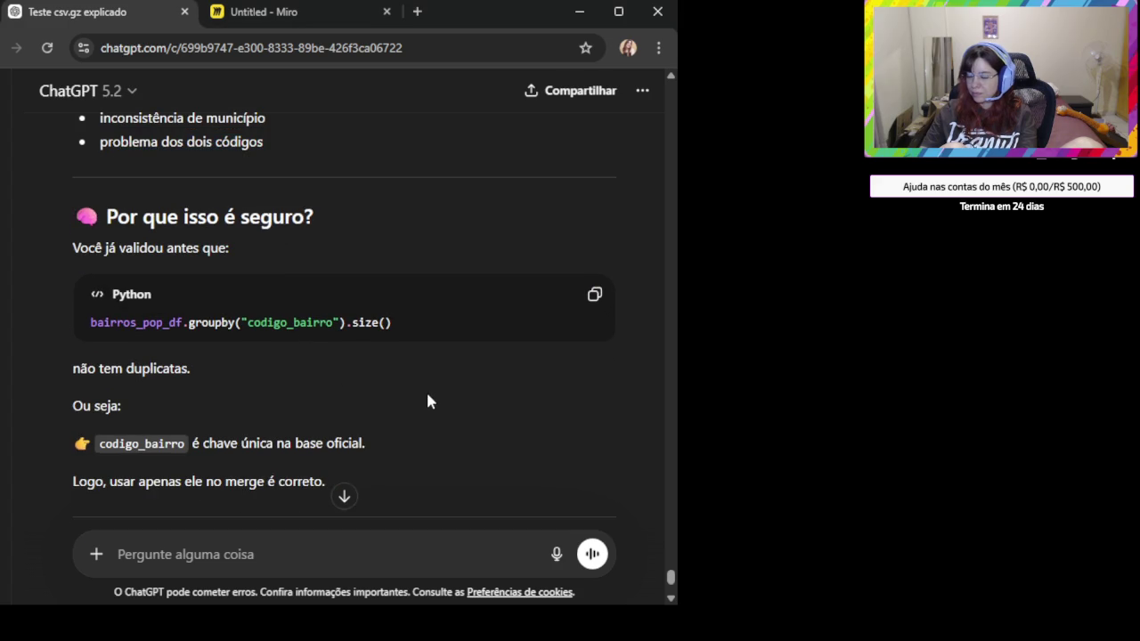
{"action": "scroll", "coordinate": [392, 372], "scroll_direction": "down", "scroll_amount": 1}
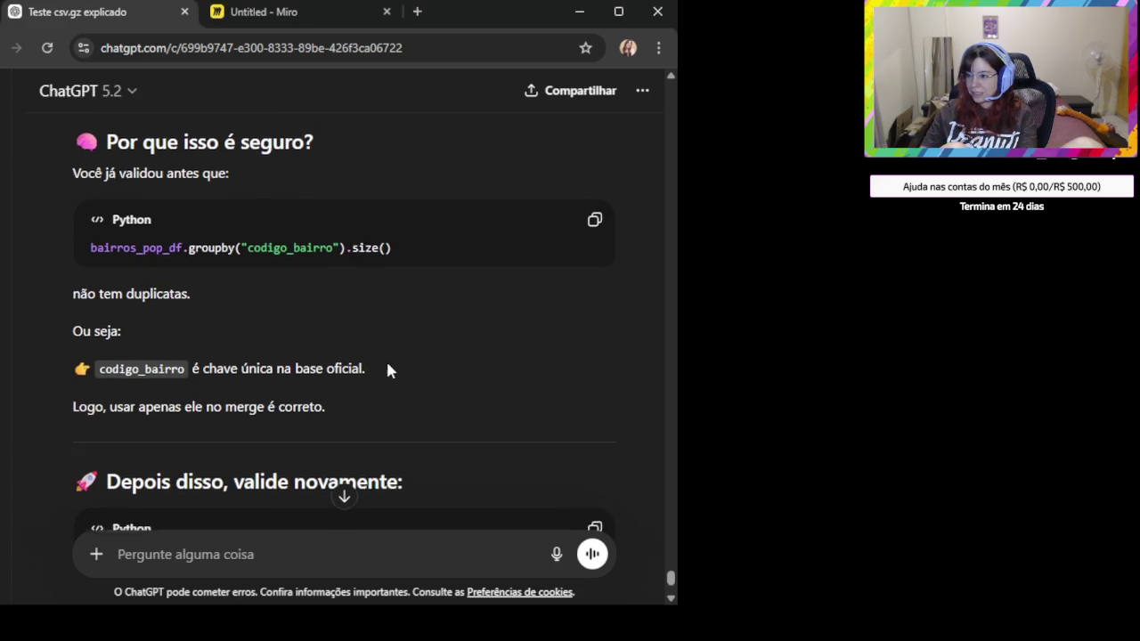
{"action": "scroll", "coordinate": [387, 365], "scroll_direction": "up", "scroll_amount": 1}
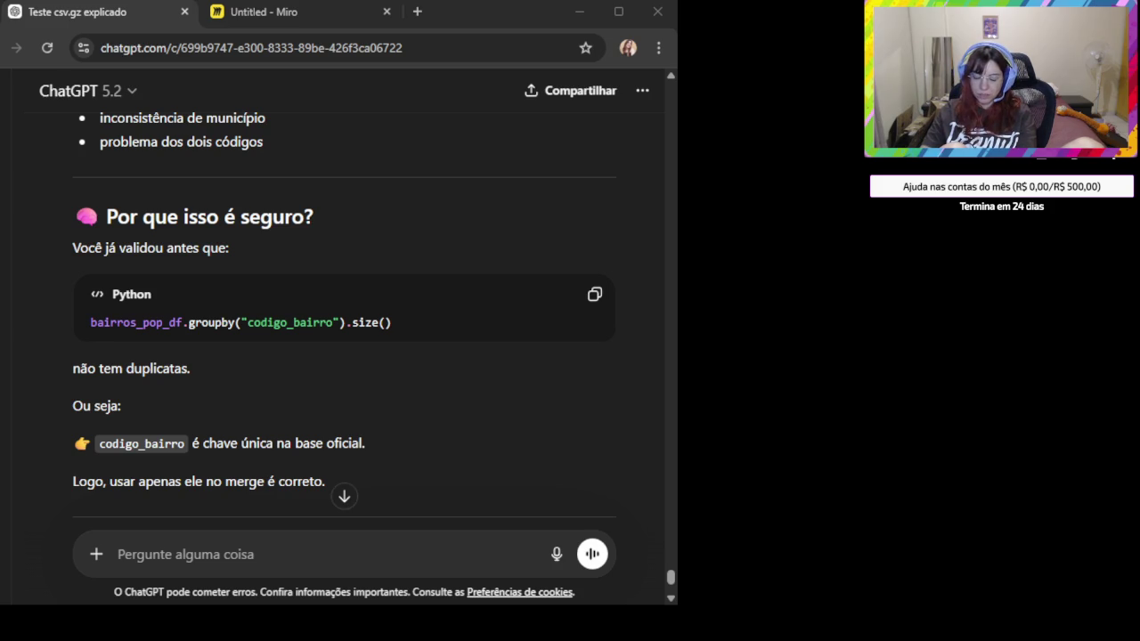
{"action": "scroll", "coordinate": [386, 408], "scroll_direction": "down", "scroll_amount": 1}
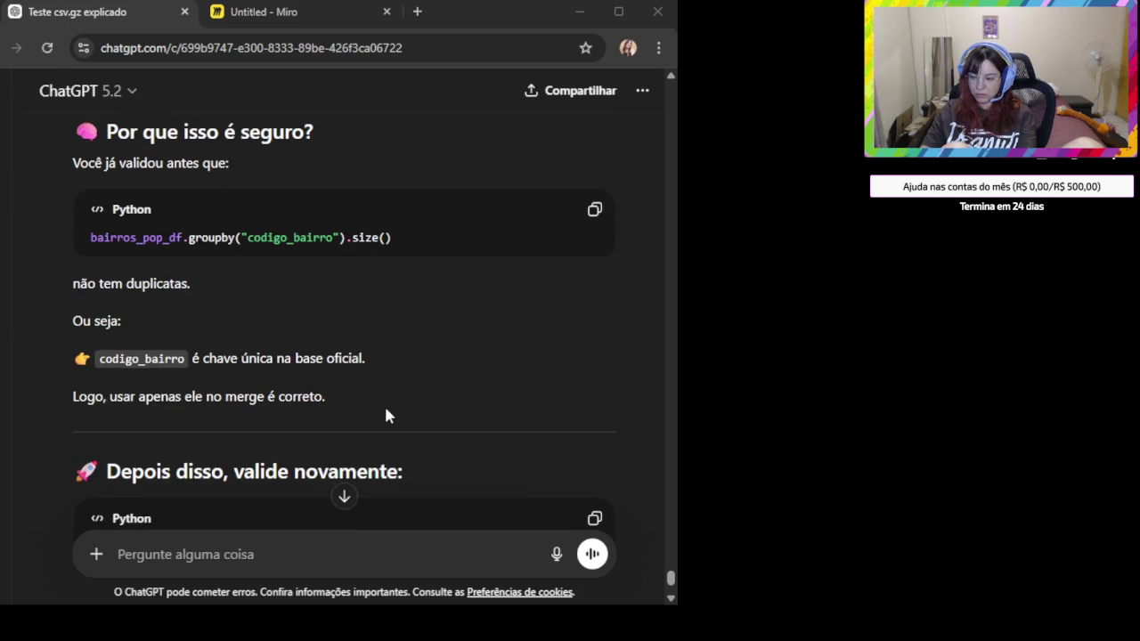